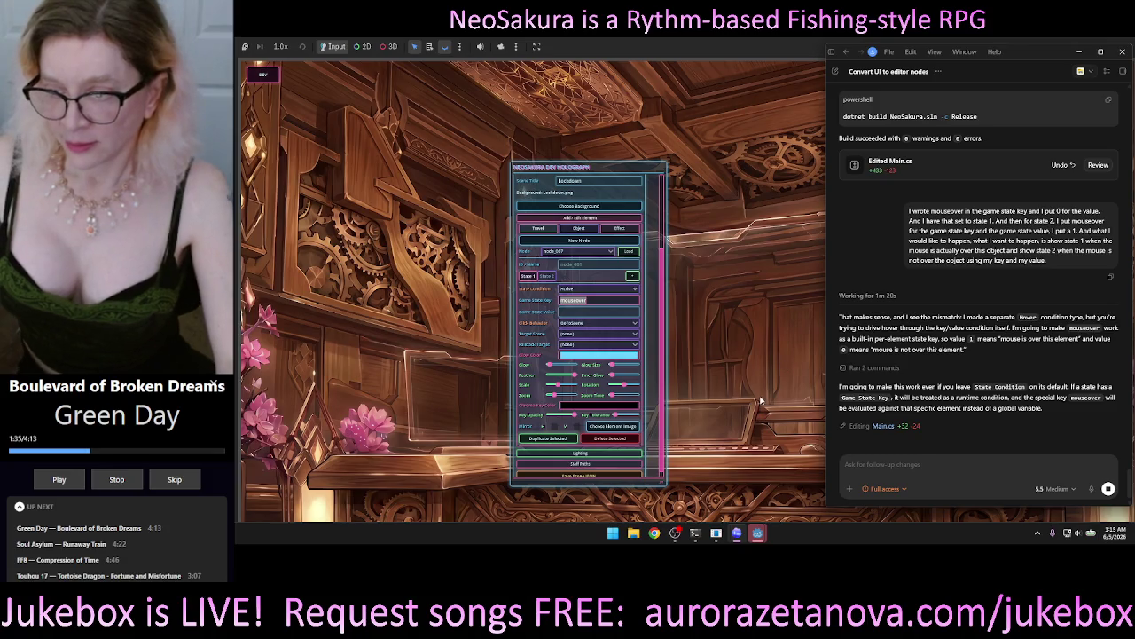
# Step: Bring the NeoSakura game window forward and clear the State Key for travel editing
pyautogui.click(727, 353)
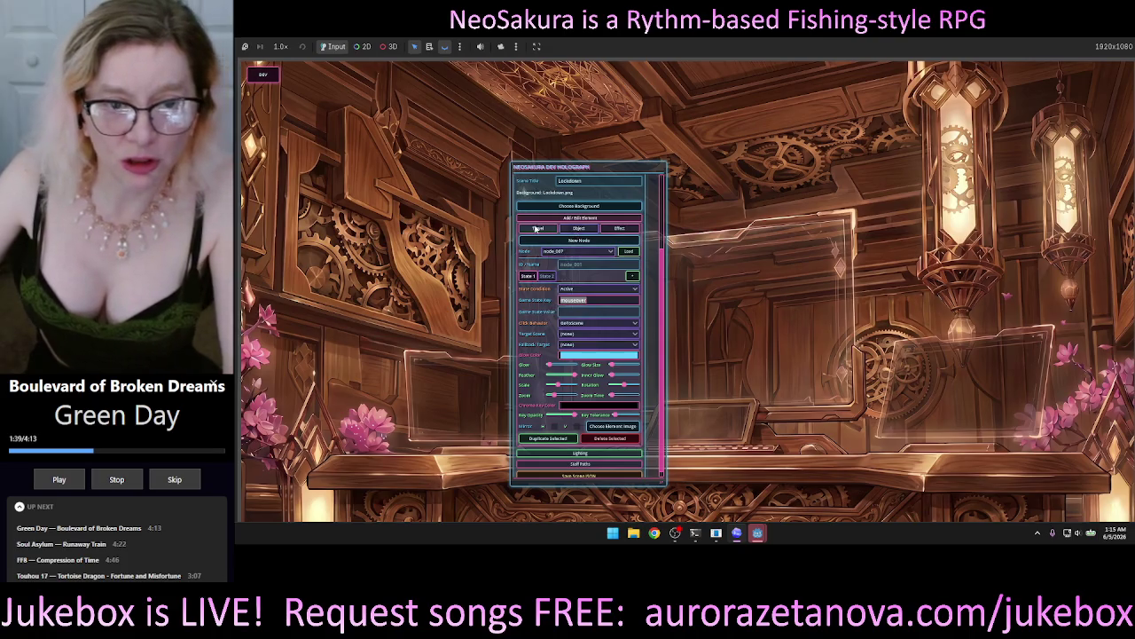
pyautogui.click(535, 228)
pyautogui.click(535, 230)
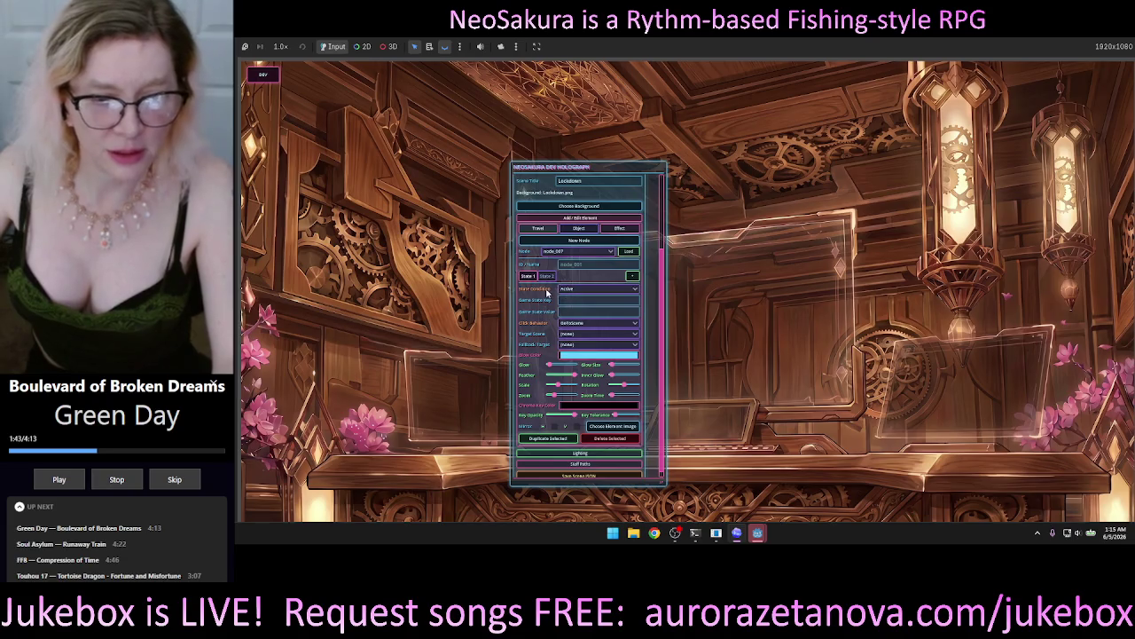
# Step: Pick node_007 in the Node dropdown and load it into the dev holograph
pyautogui.moveTo(549, 308)
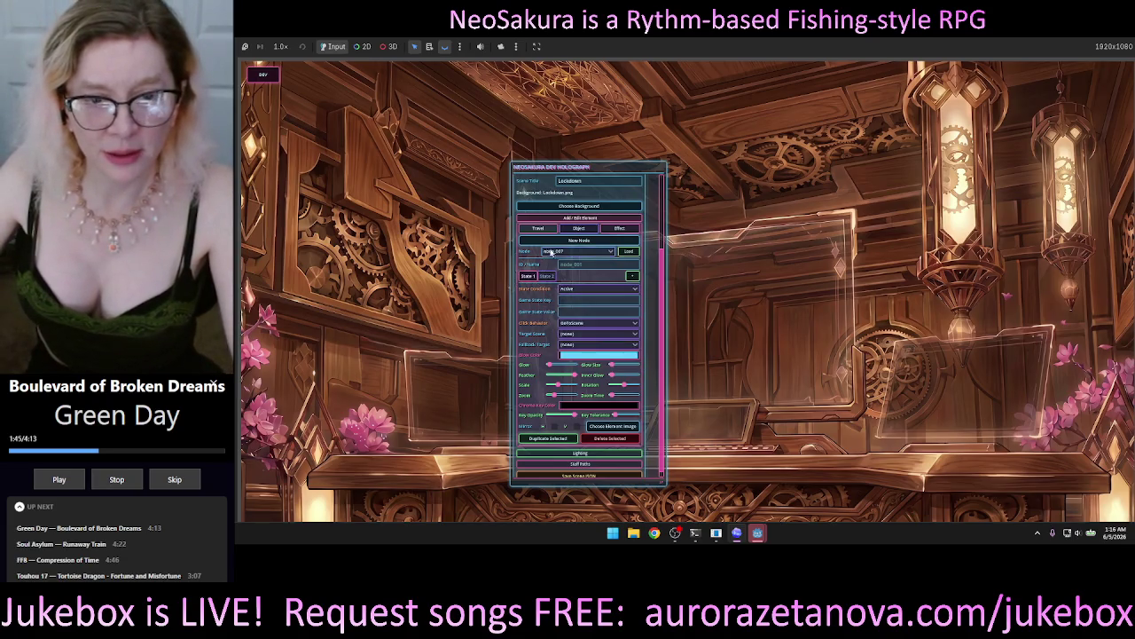
pyautogui.click(585, 252)
pyautogui.click(568, 262)
pyautogui.click(630, 252)
pyautogui.click(634, 254)
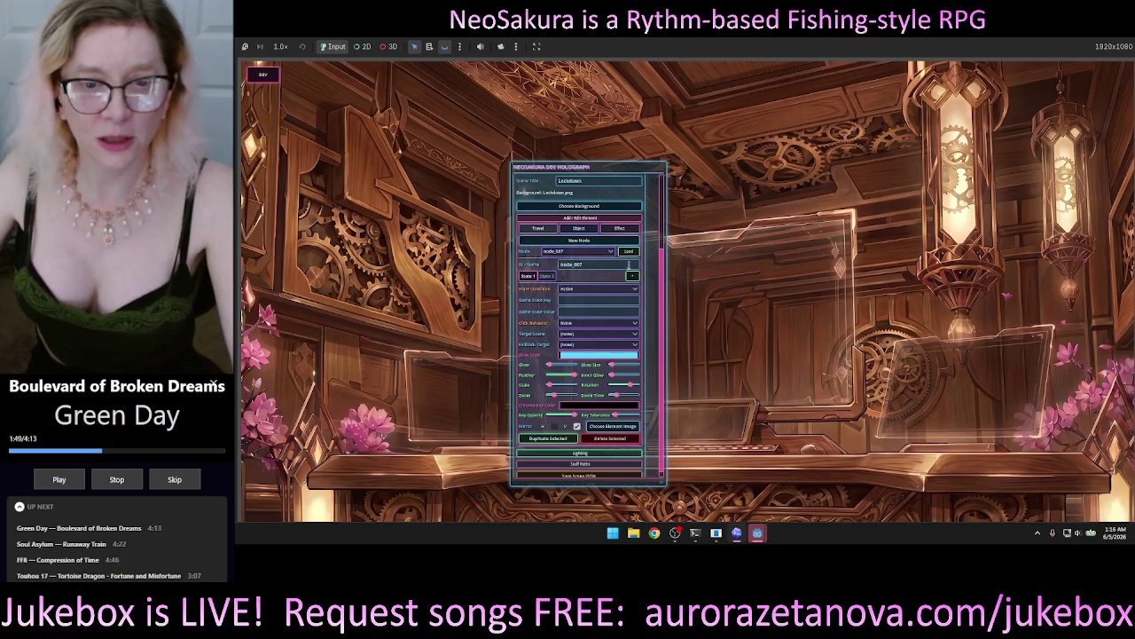
# Step: Try Hover and Active in node_007's State Condition dropdown, leaving it at Active
pyautogui.moveTo(631, 266)
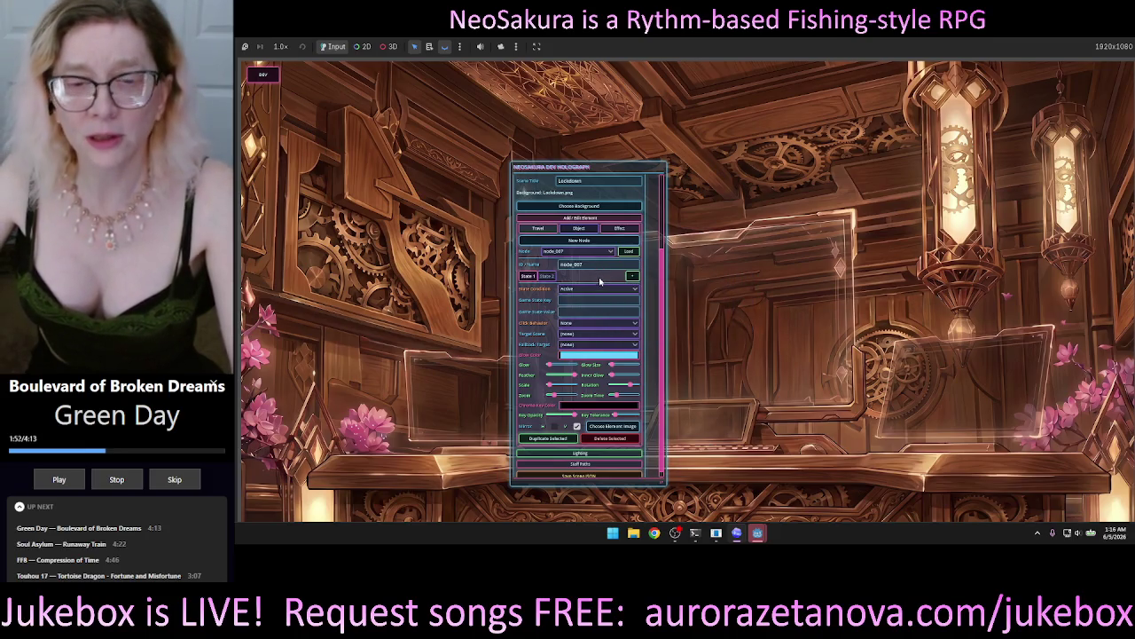
pyautogui.moveTo(600, 280)
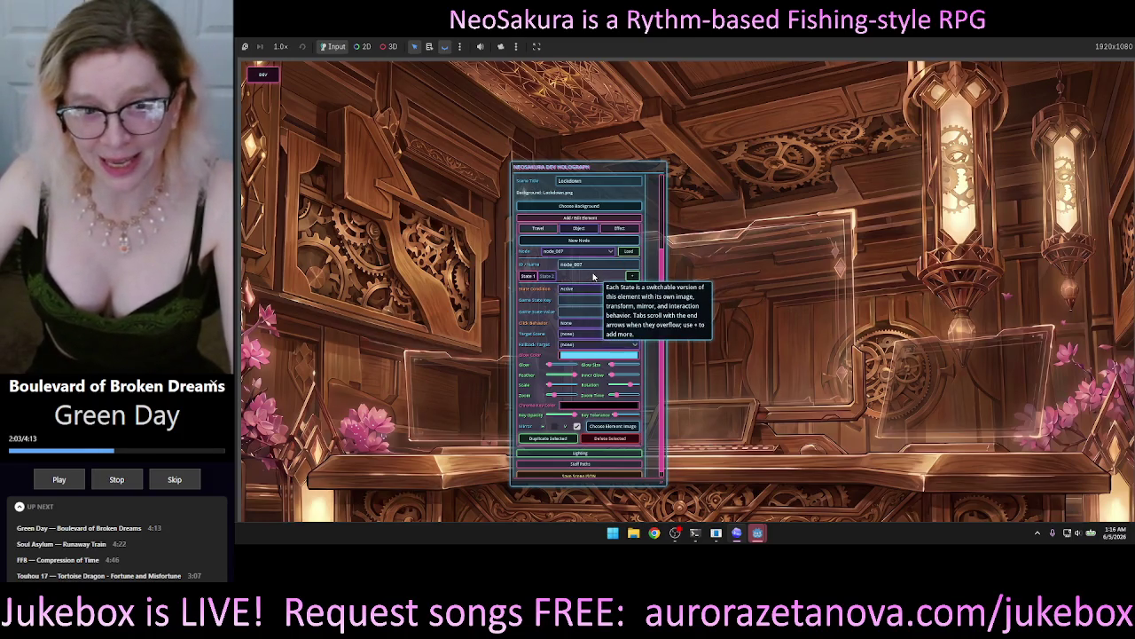
pyautogui.scroll(-1, 638, 302)
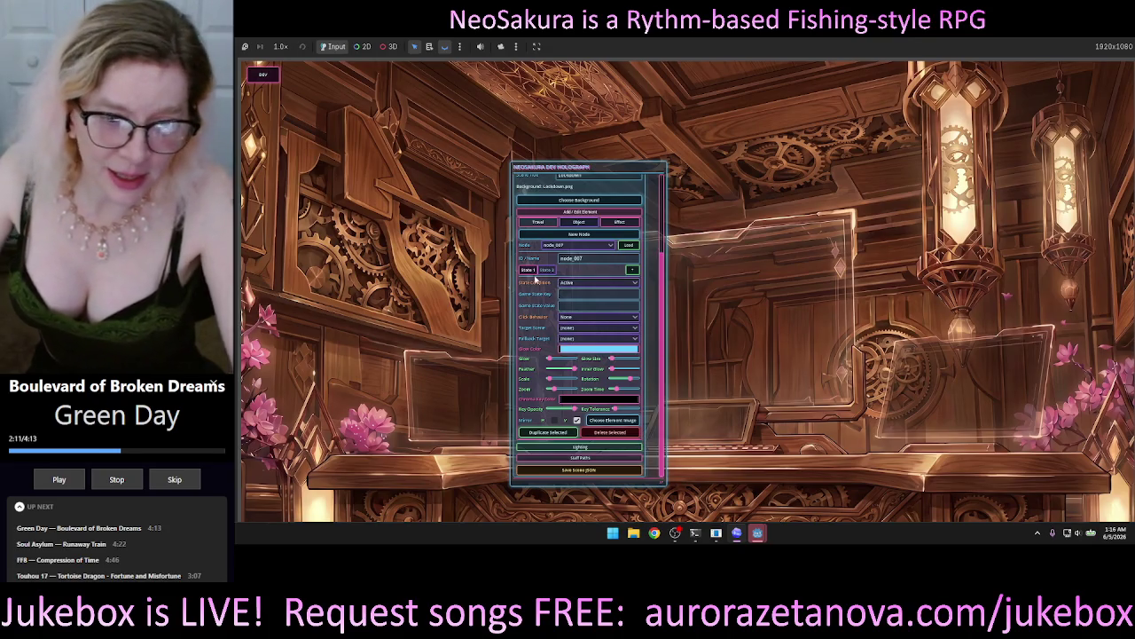
pyautogui.click(594, 282)
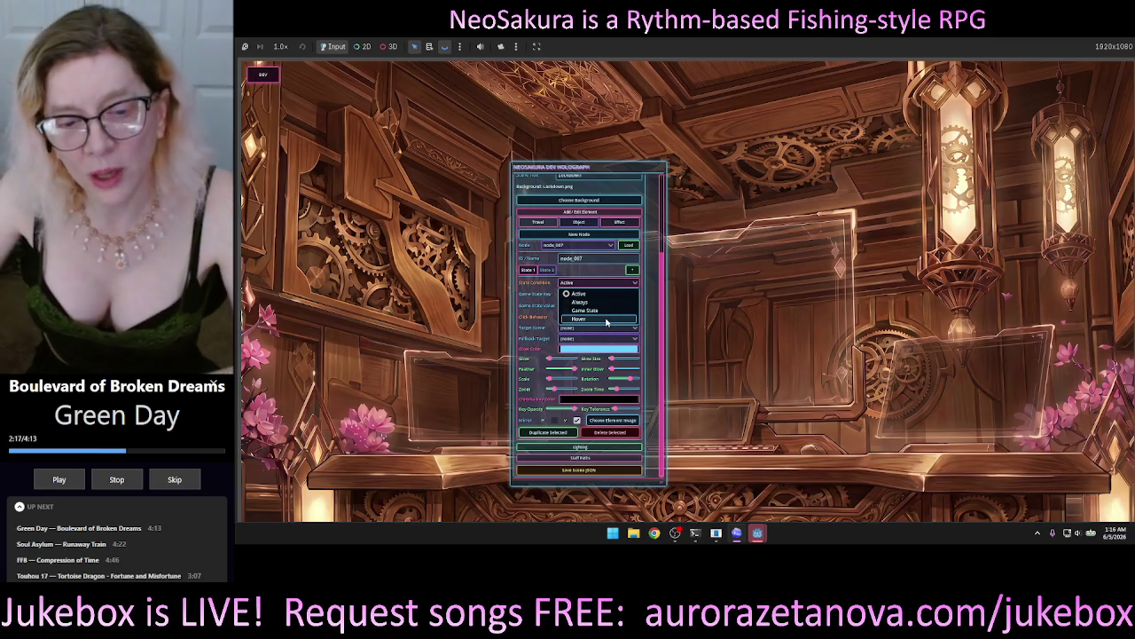
pyautogui.click(607, 322)
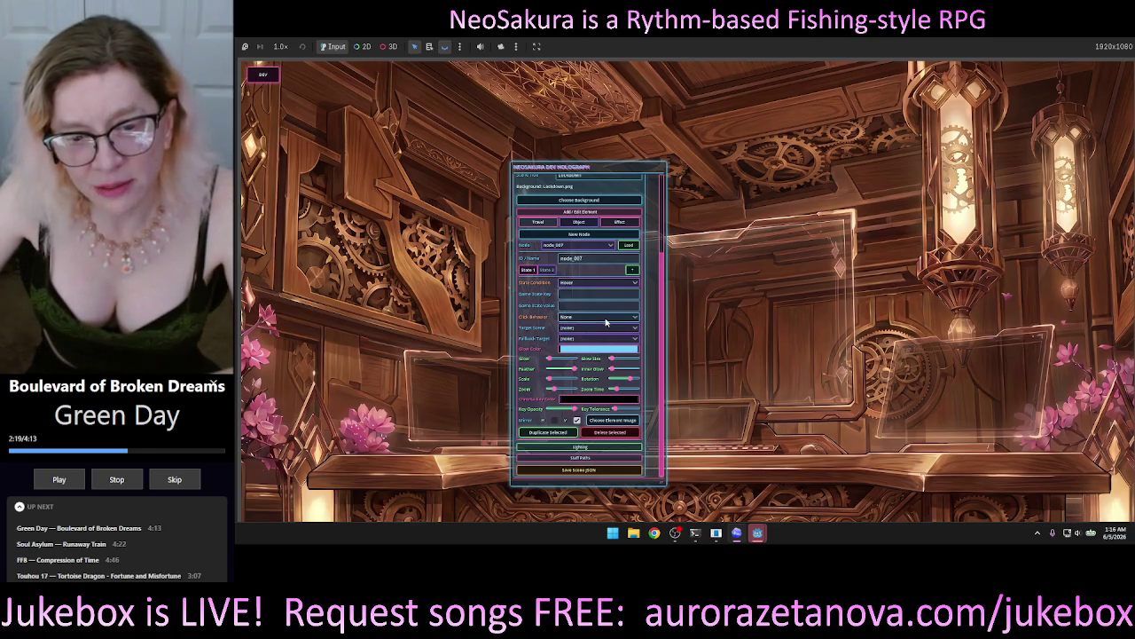
pyautogui.click(594, 283)
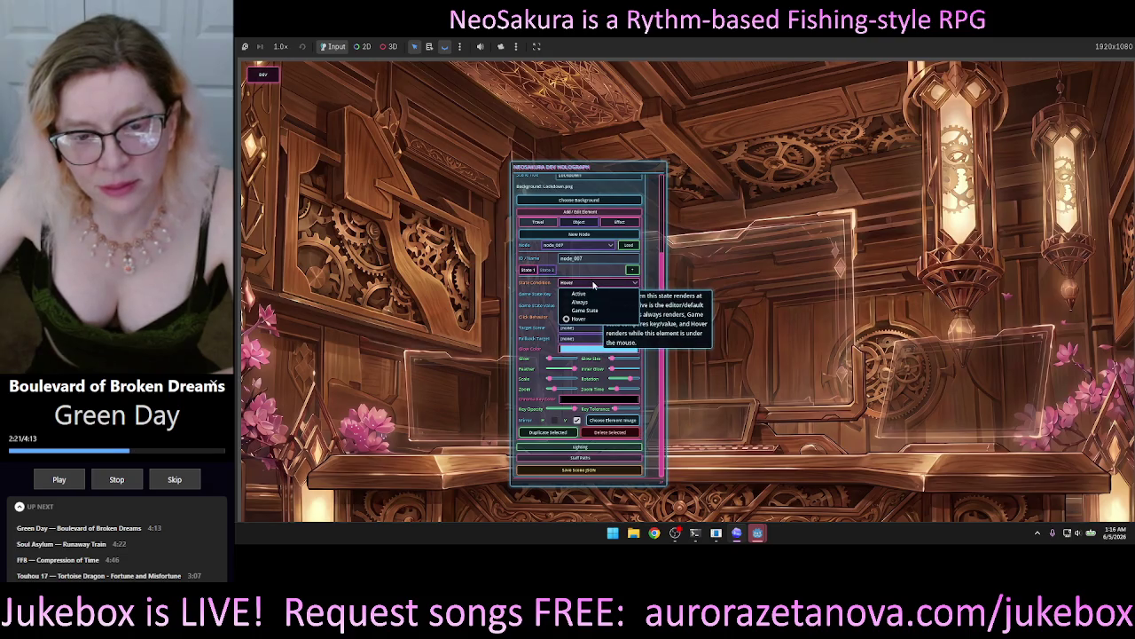
pyautogui.click(595, 284)
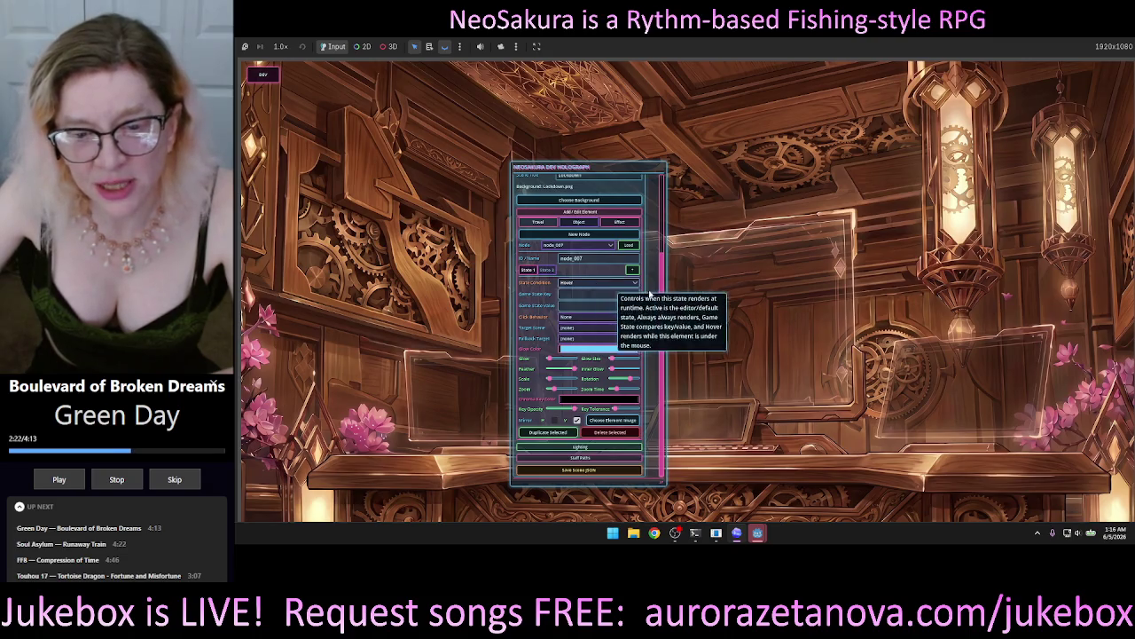
pyautogui.click(599, 284)
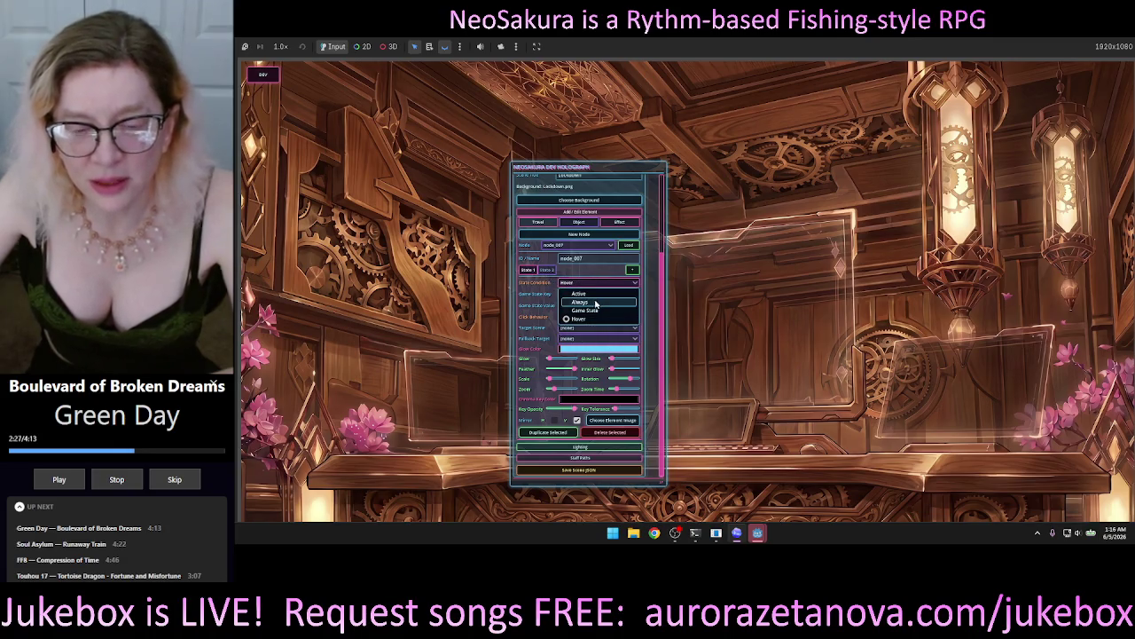
pyautogui.click(592, 283)
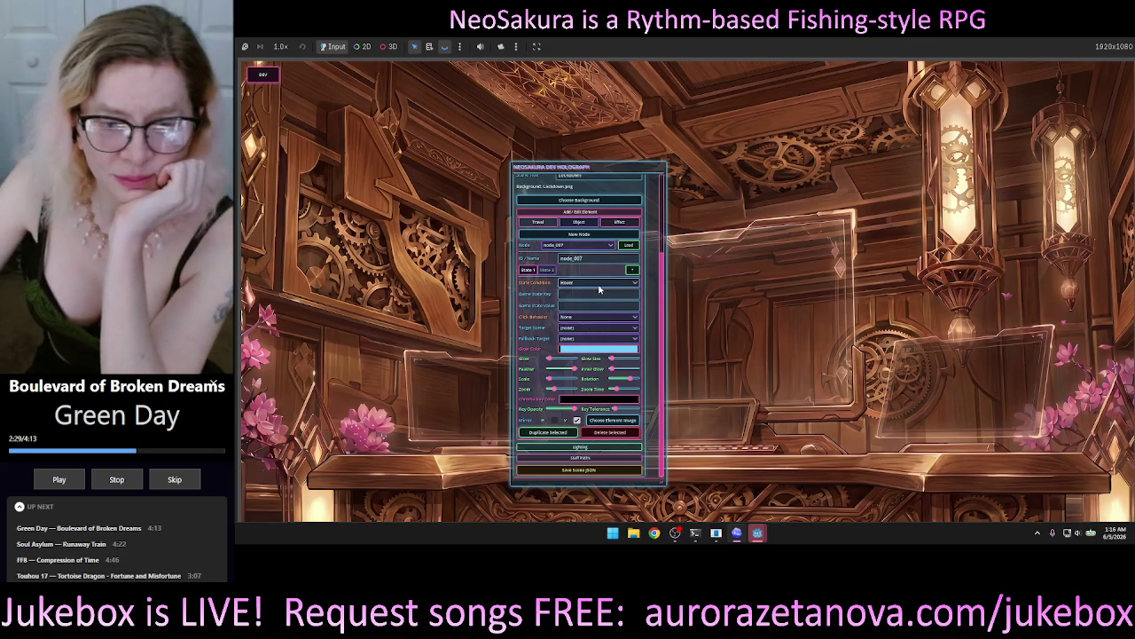
pyautogui.scroll(3, 591, 288)
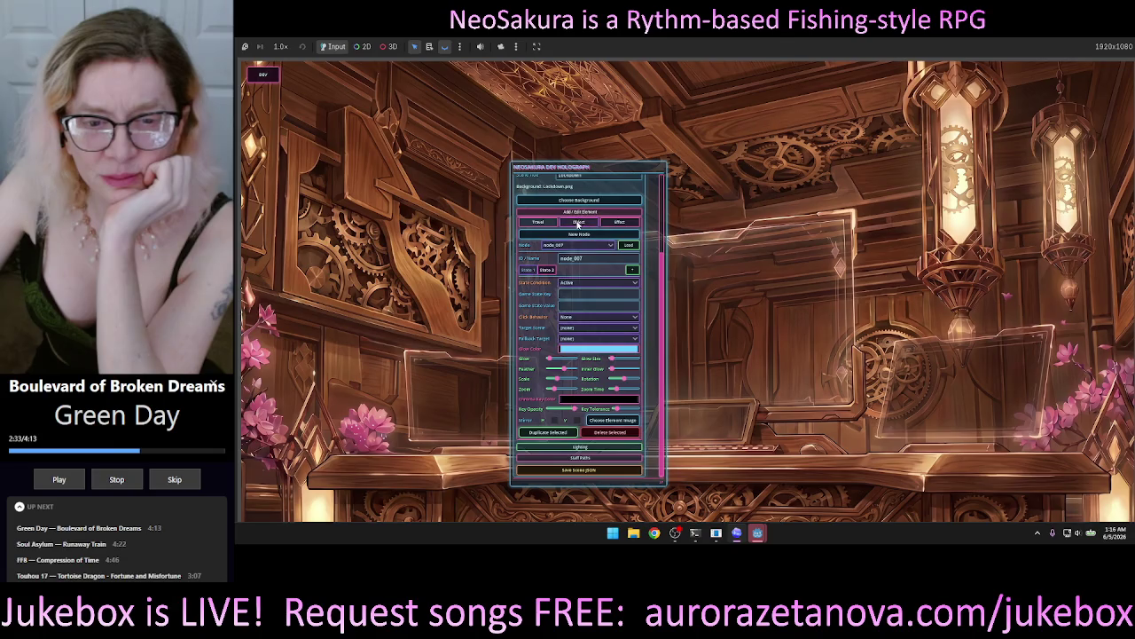
# Step: Switch the holograph to Object, then Effect editing, checking State Condition stays Active
pyautogui.click(578, 221)
pyautogui.click(591, 304)
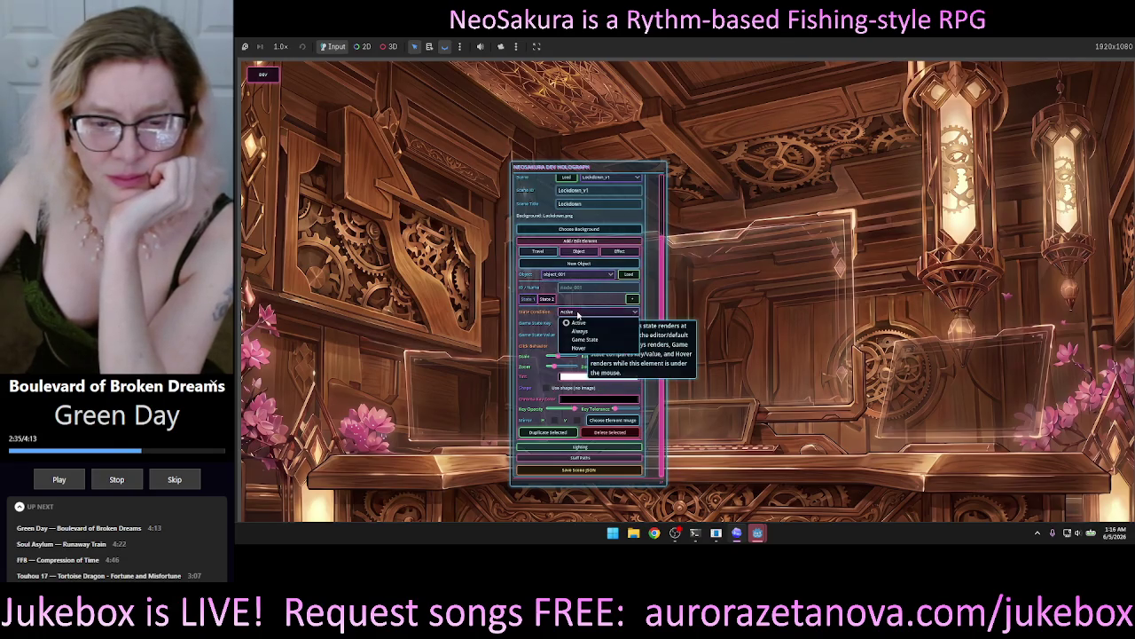
pyautogui.click(596, 300)
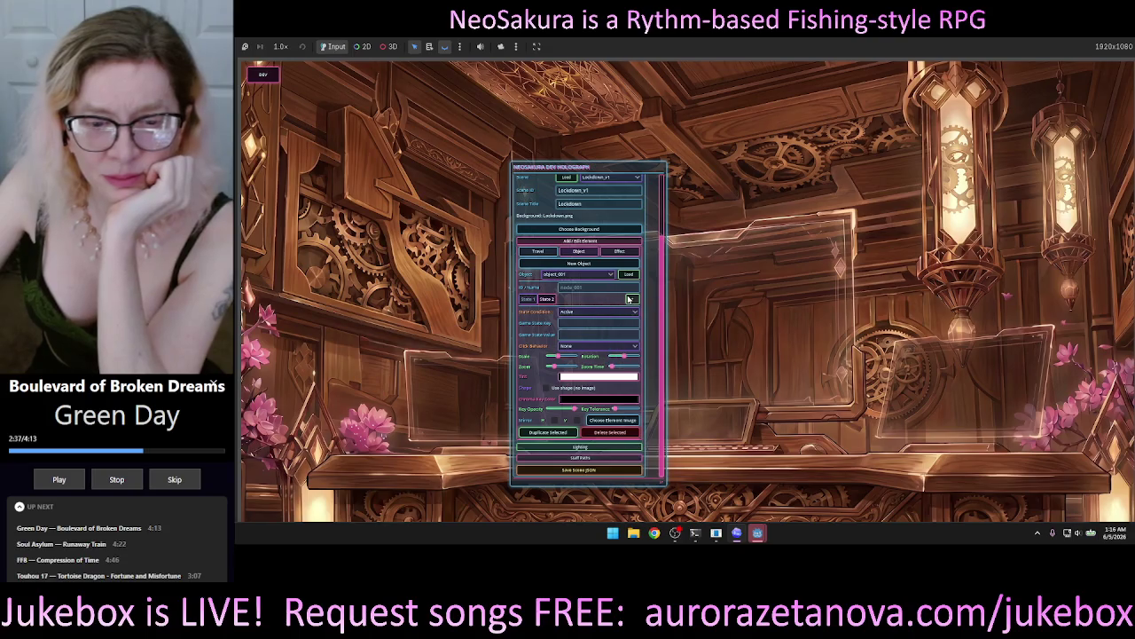
pyautogui.click(618, 252)
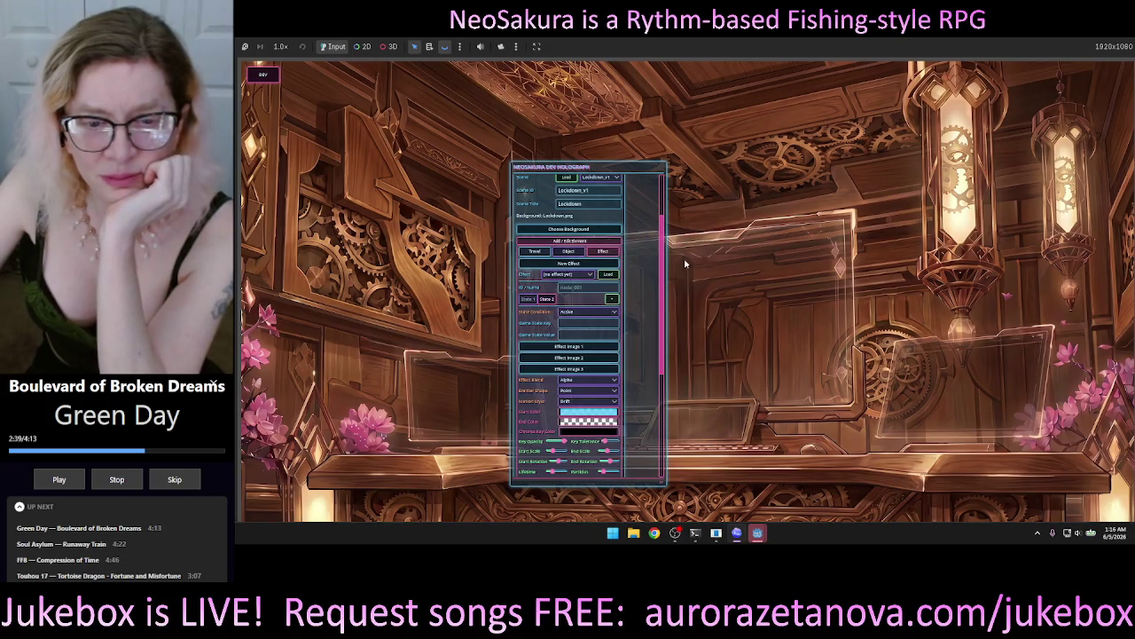
pyautogui.click(613, 313)
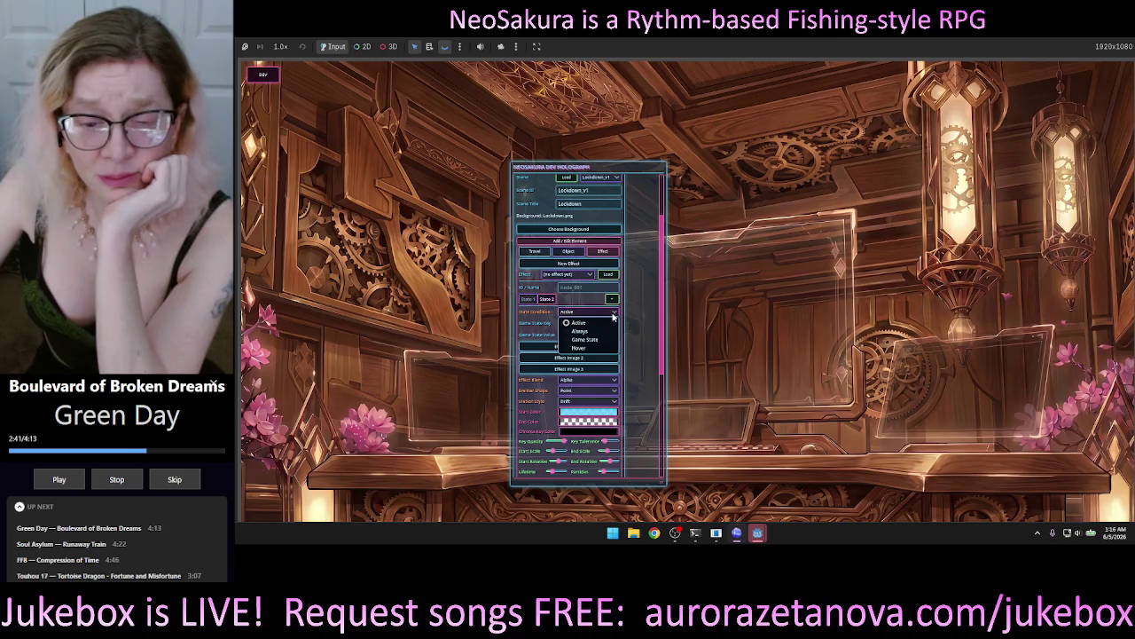
pyautogui.click(613, 316)
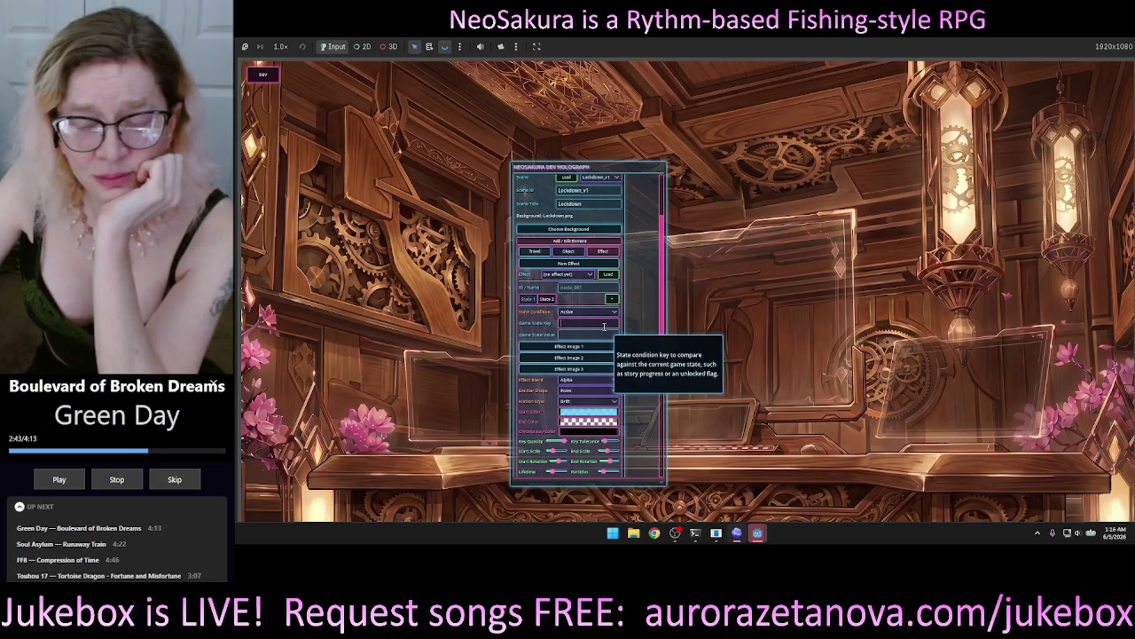
# Step: Recheck that State Condition reads Active, then close the NeoSakura debug game window
pyautogui.click(612, 314)
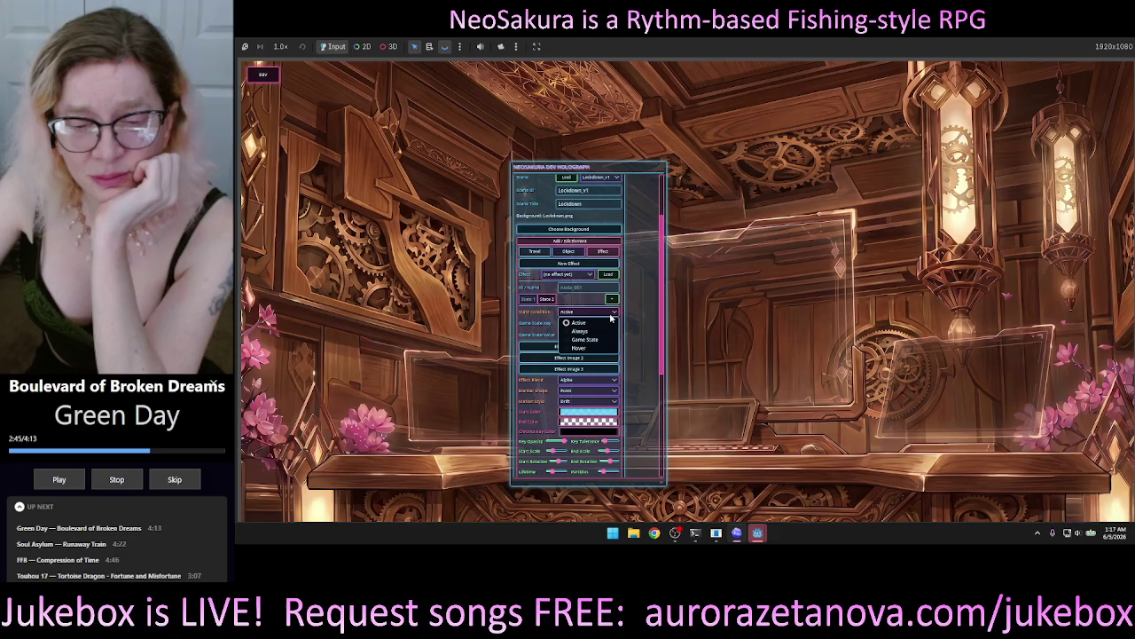
pyautogui.click(612, 314)
pyautogui.click(612, 314)
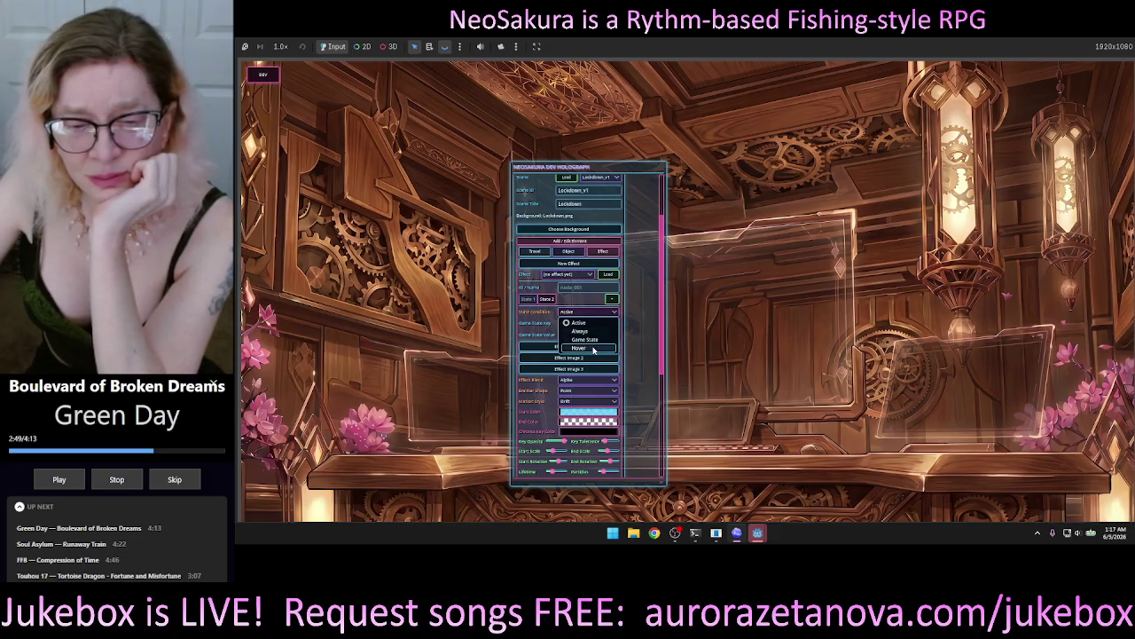
pyautogui.click(397, 117)
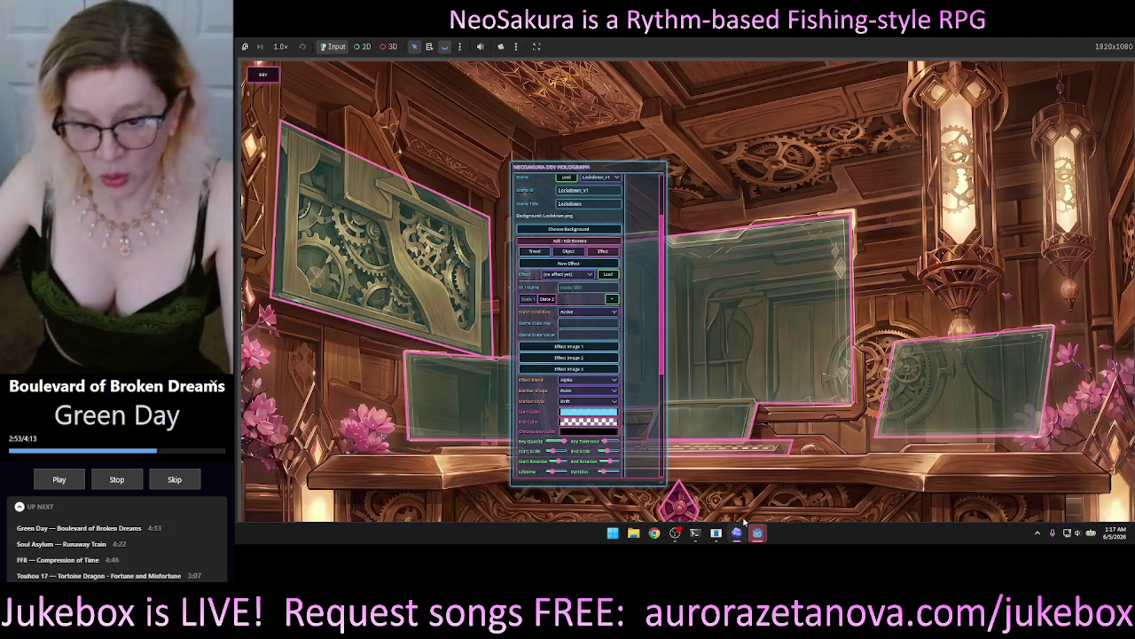
pyautogui.moveTo(757, 534)
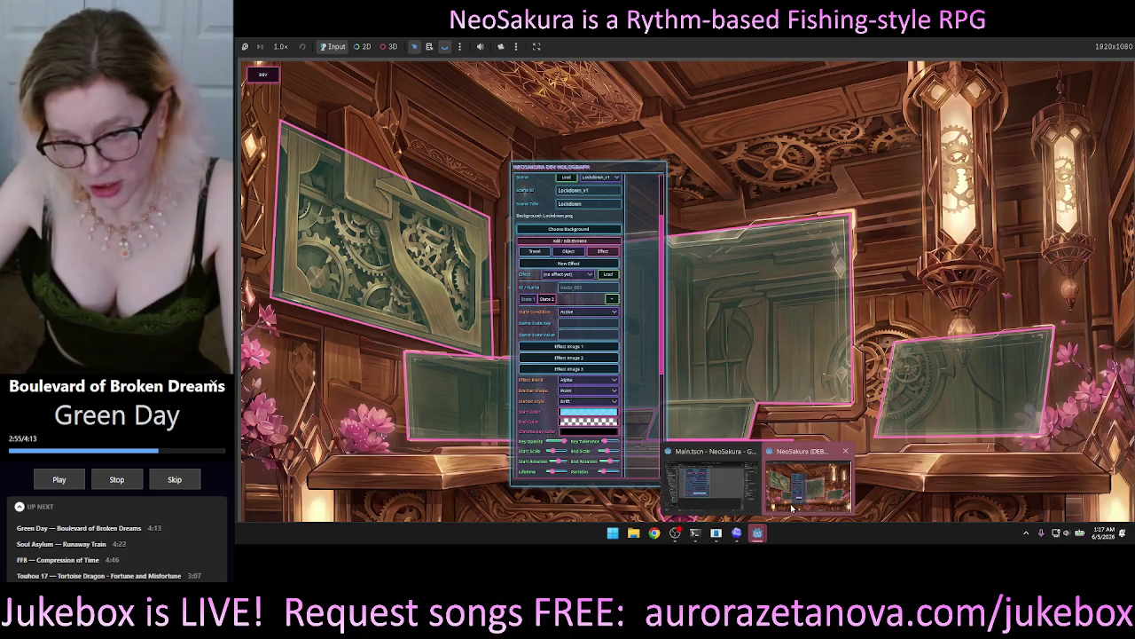
pyautogui.click(846, 451)
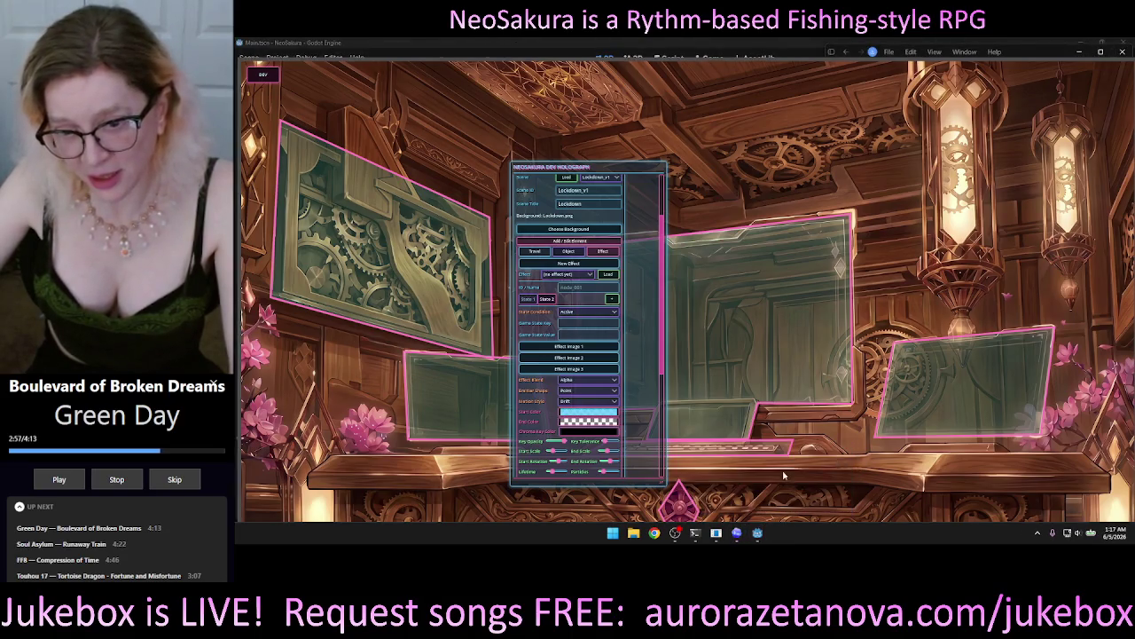
# Step: Stop the running Codex agent and start dictating a follow-up message by voice
pyautogui.click(937, 472)
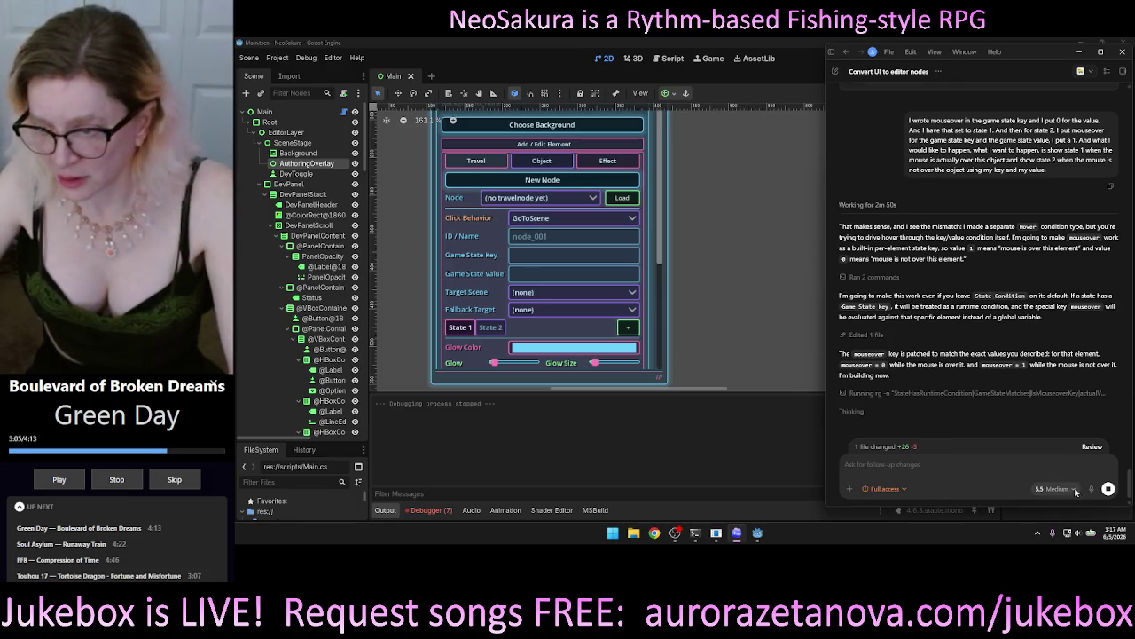
pyautogui.click(1108, 490)
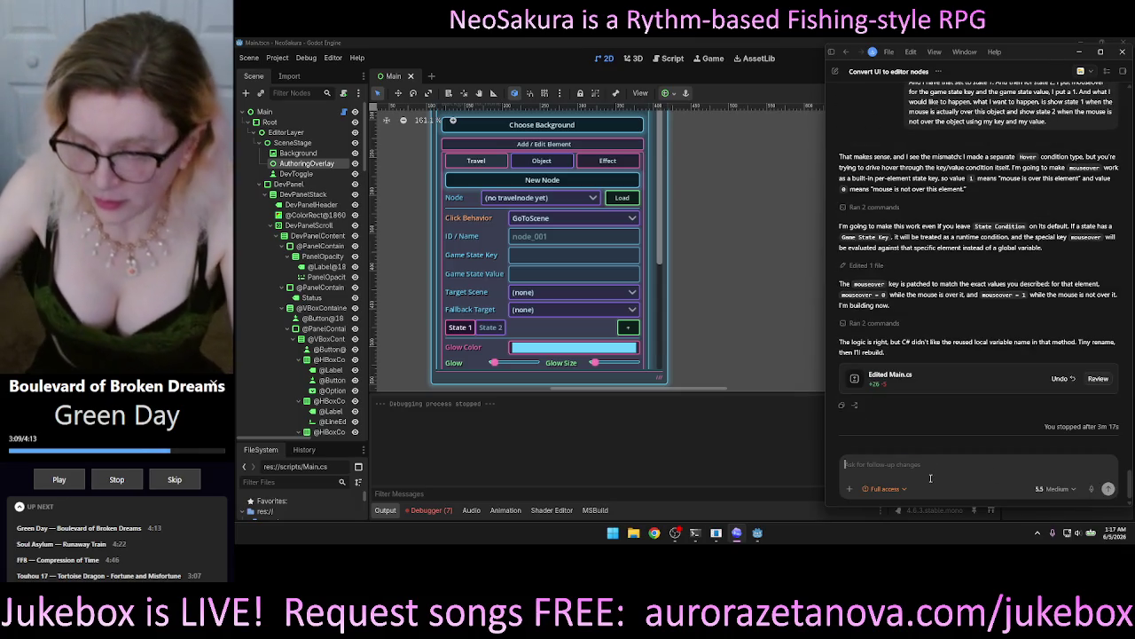
pyautogui.click(1091, 489)
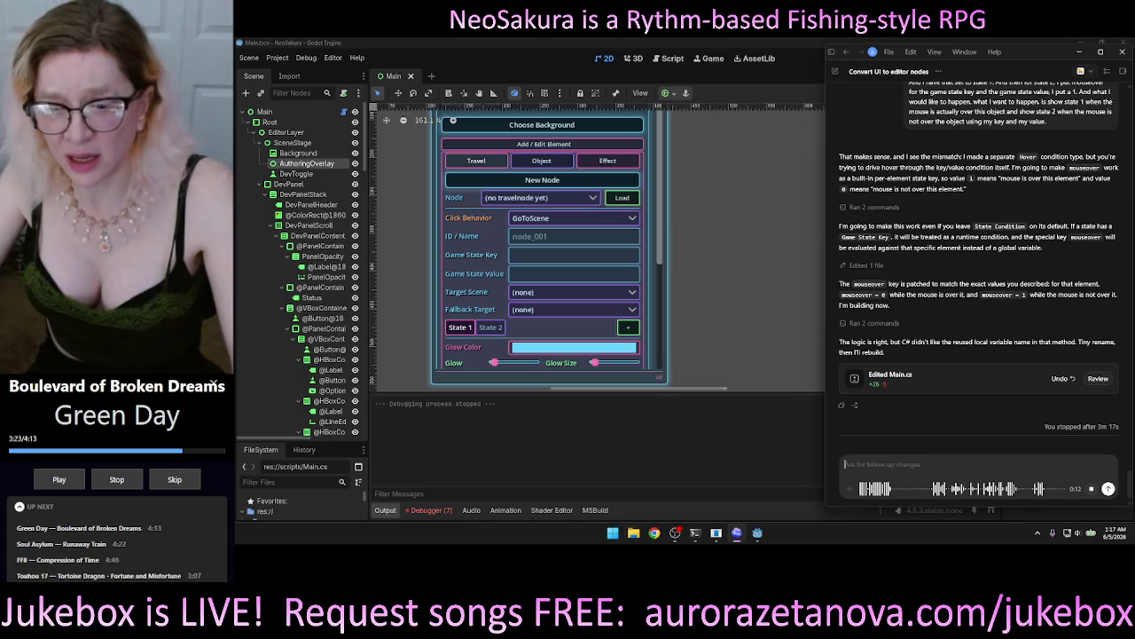
# Step: Toggle the Codex navigation sidebar open and closed with Ctrl+B
pyautogui.moveTo(757, 536)
pyautogui.hotkey('ctrl', 'b')
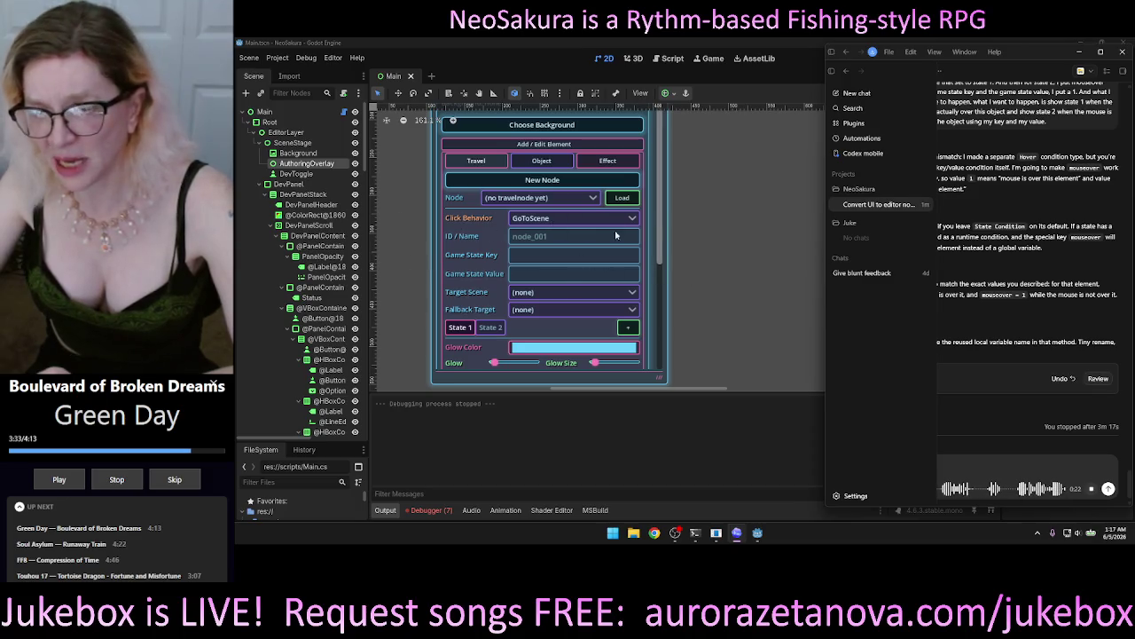
pyautogui.click(1091, 419)
pyautogui.moveTo(824, 337)
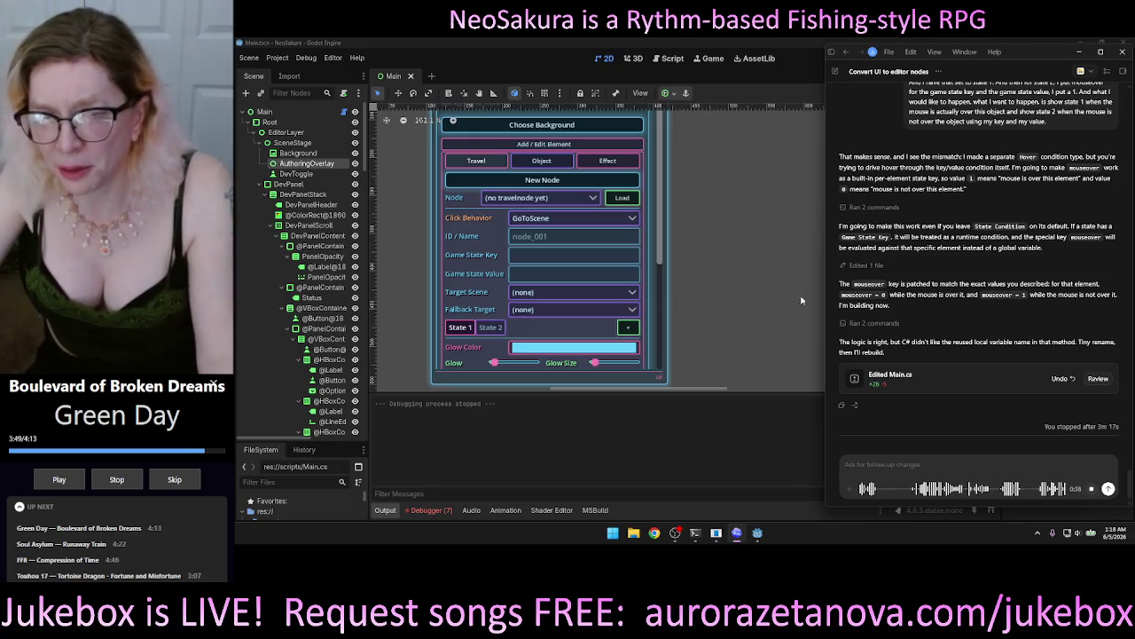
pyautogui.hotkey('ctrl', 'b')
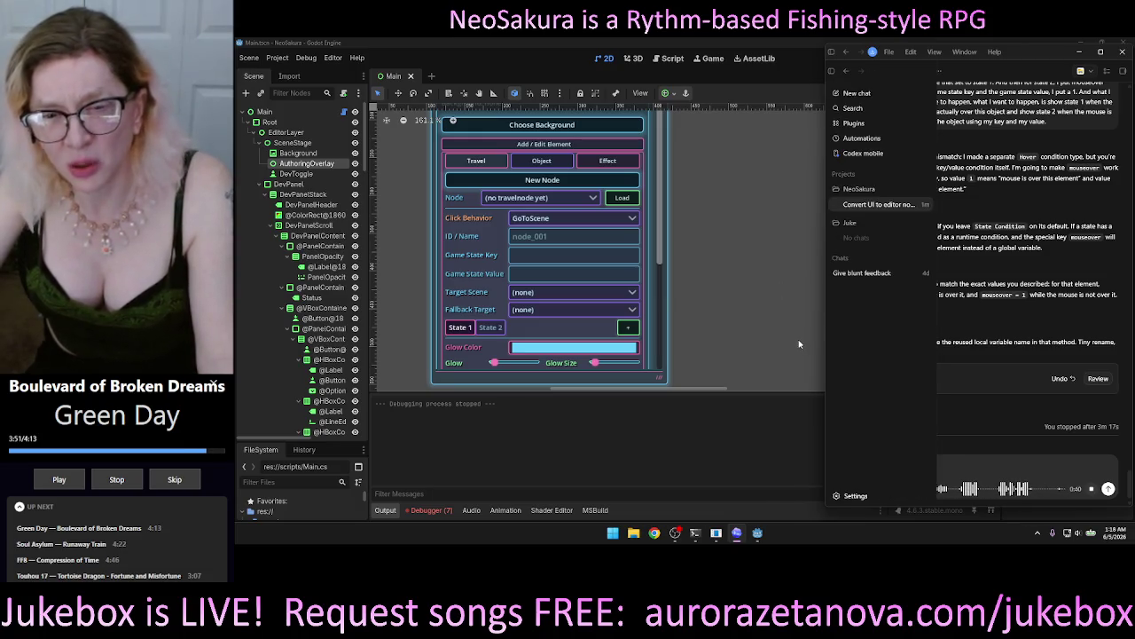
pyautogui.hotkey('ctrl', 'b')
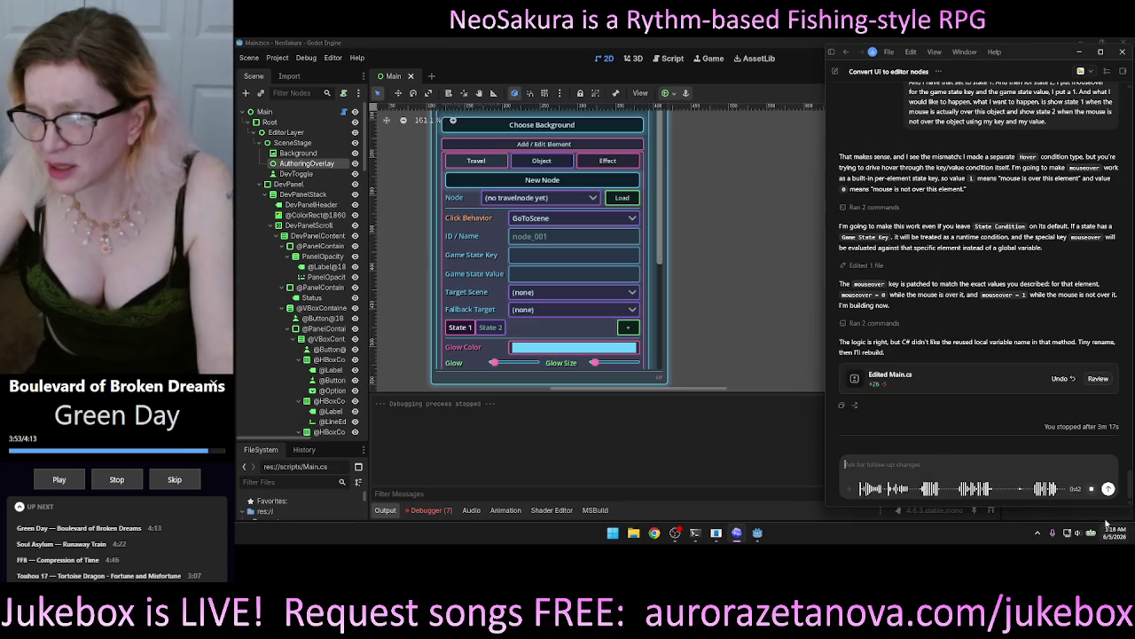
# Step: Stop the dictation, minimize Codex, and run the project in Godot
pyautogui.click(1091, 489)
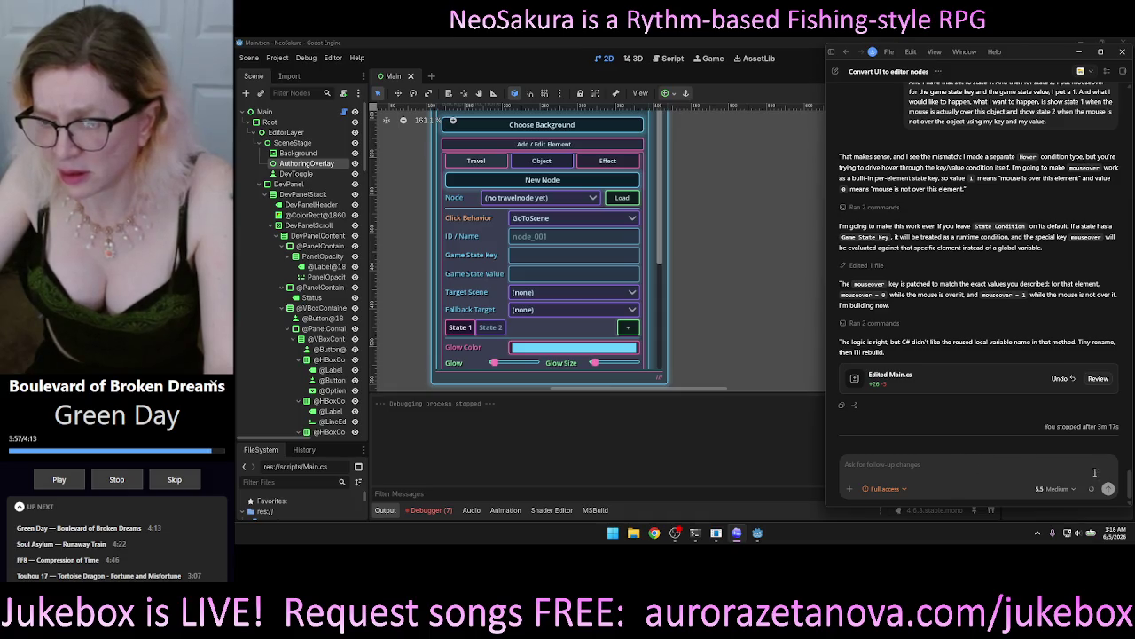
pyautogui.click(1078, 52)
pyautogui.click(995, 58)
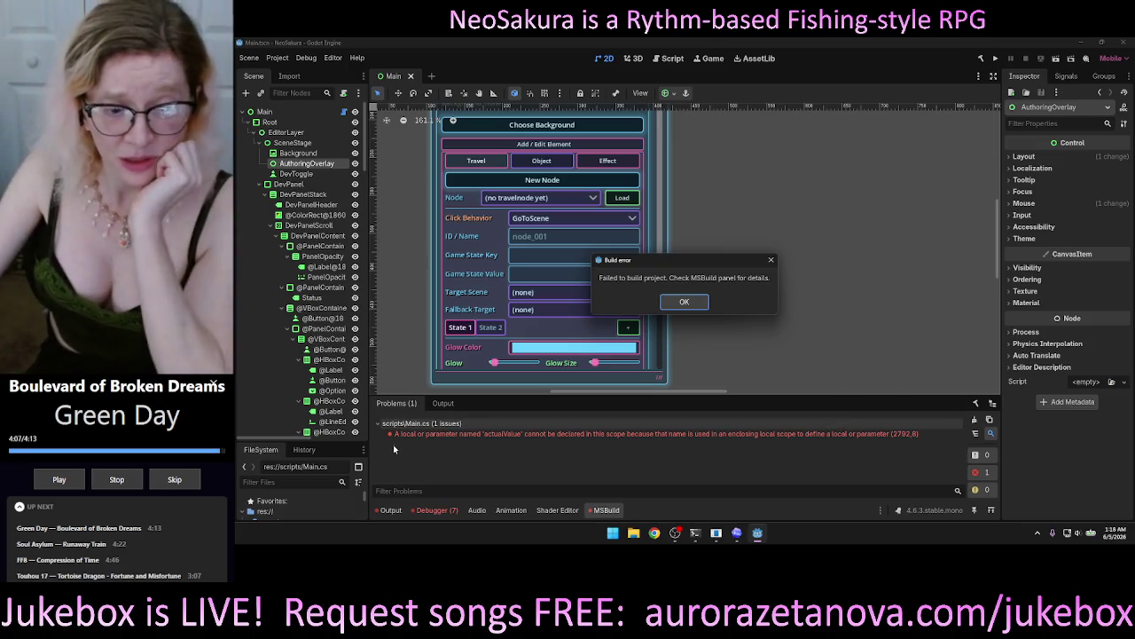
# Step: Dismiss the Build error and send Codex the complaint about the replaced Click Behavior dropdown
pyautogui.click(703, 302)
pyautogui.click(736, 532)
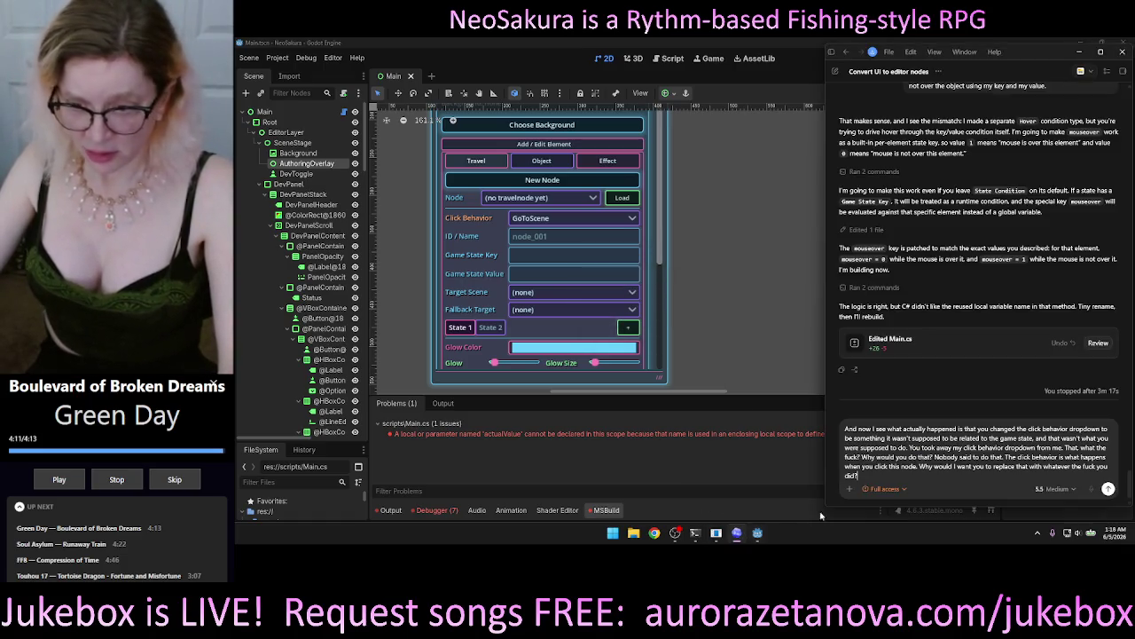
pyautogui.press('Return')
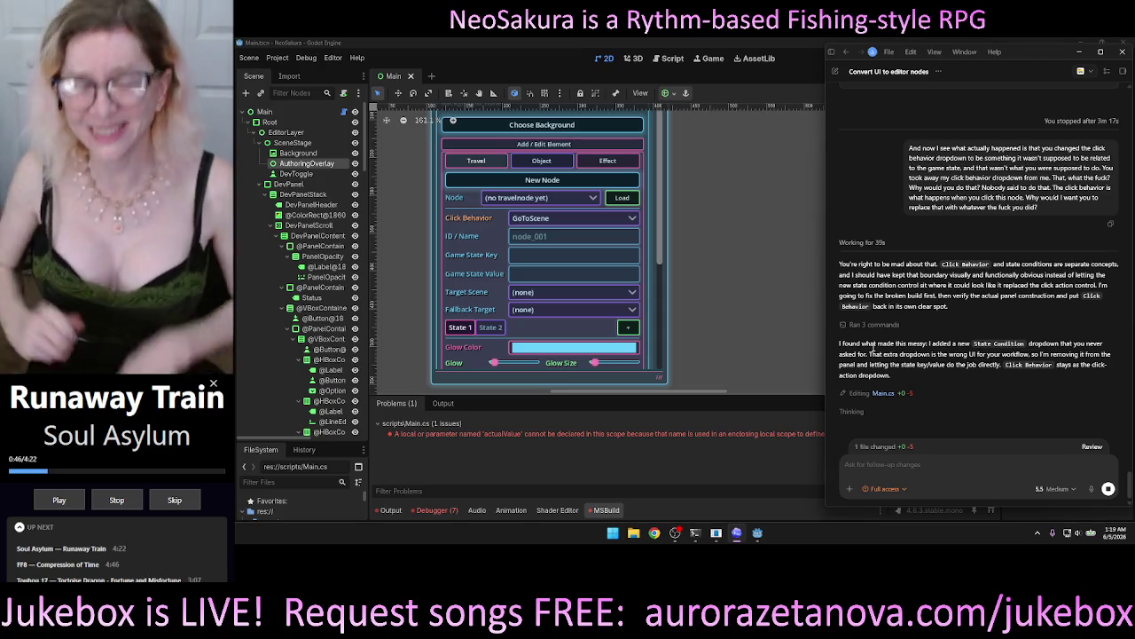
# Step: Wait for Codex's actualValue fix to build with 0 errors, then rerun the project in Godot
pyautogui.rightClick(874, 350)
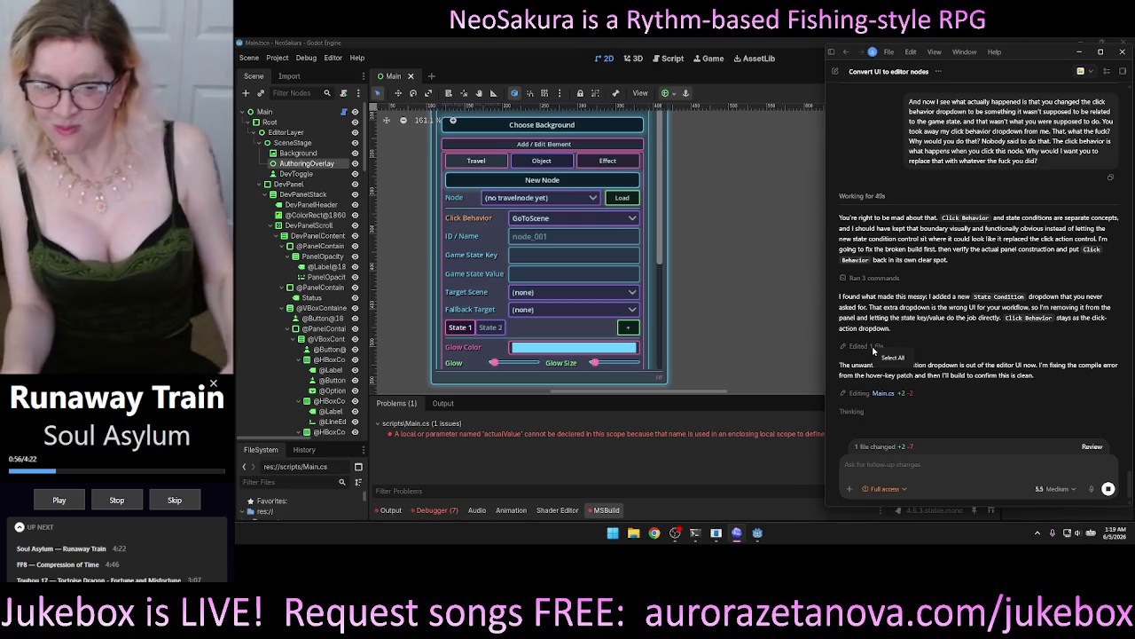
pyautogui.click(912, 465)
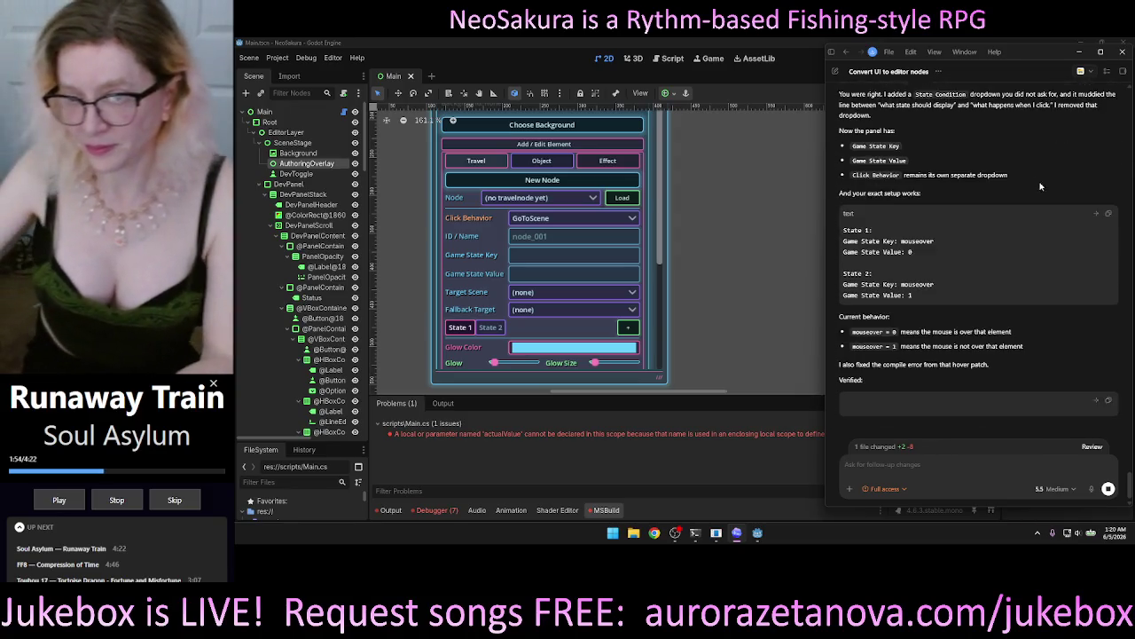
pyautogui.moveTo(903, 405)
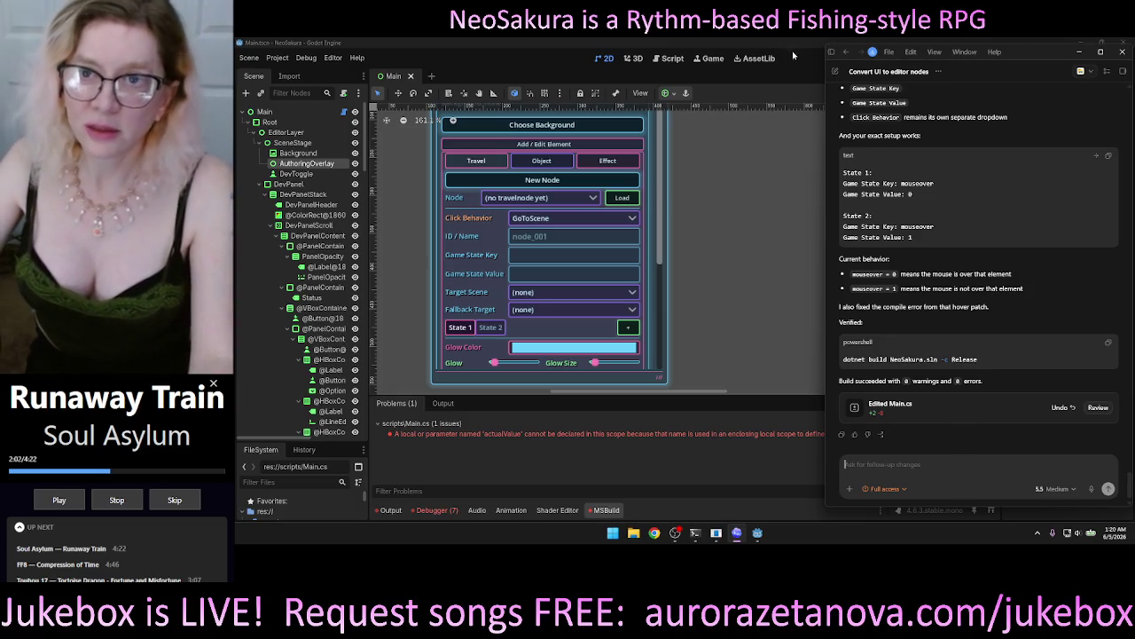
pyautogui.click(795, 70)
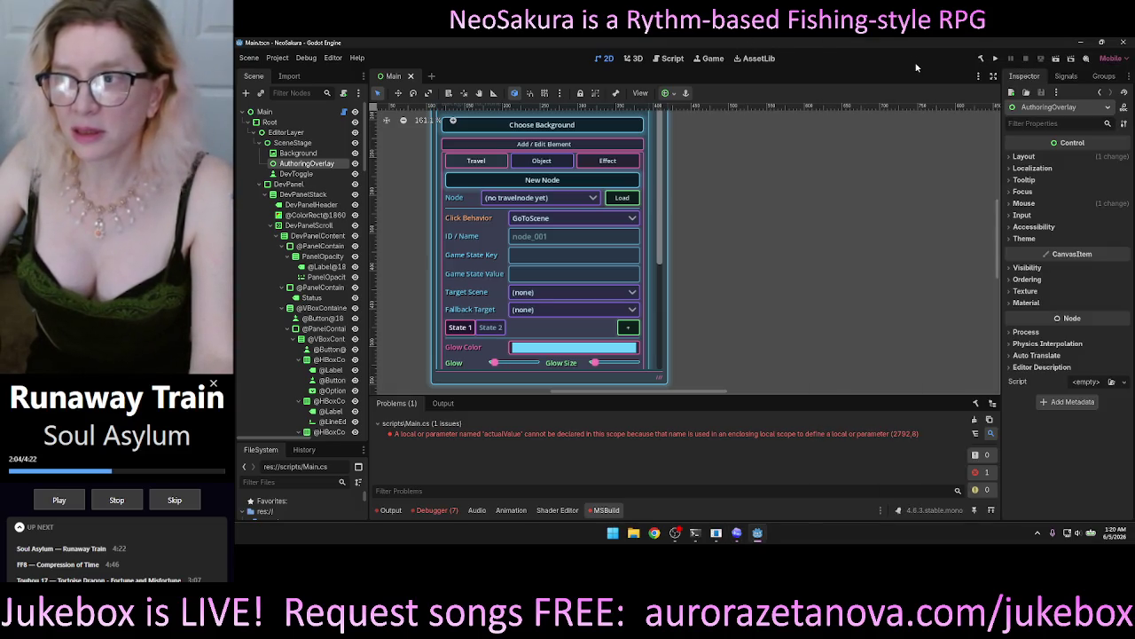
pyautogui.click(995, 59)
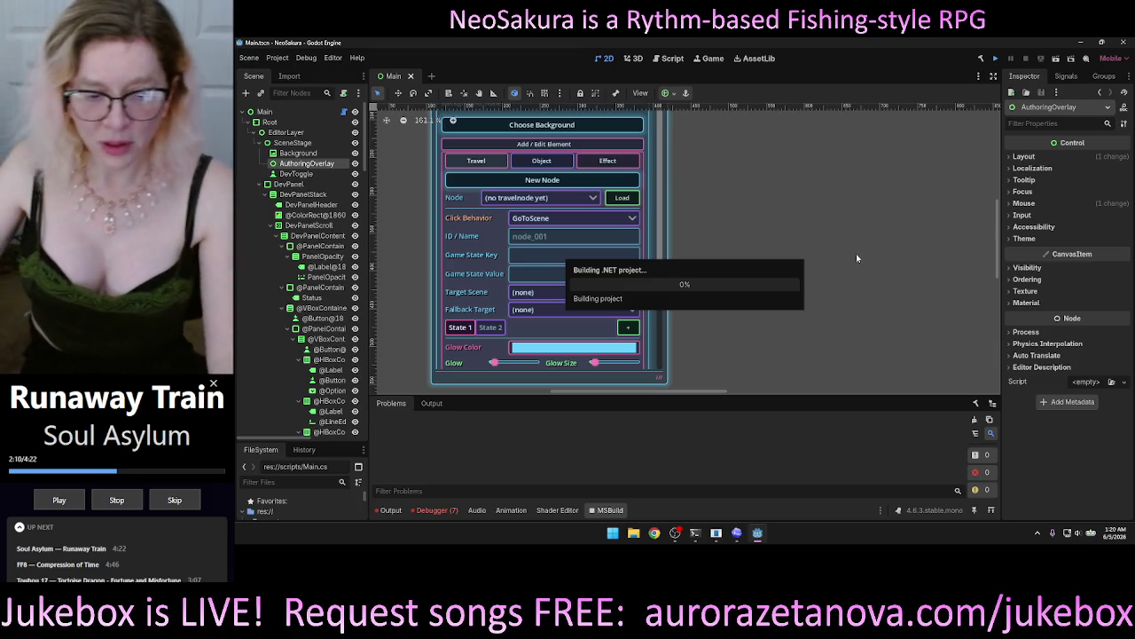
# Step: Bring the launched NeoSakura game window showing the clockwork room to the front
pyautogui.click(757, 535)
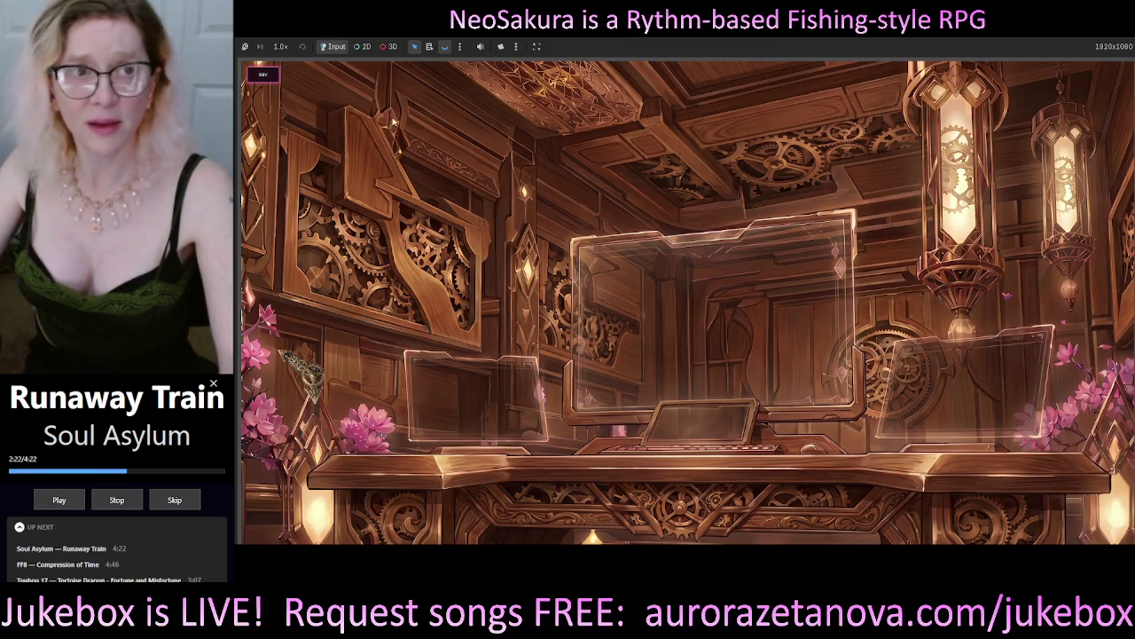
# Step: Open the DEV holograph at the upper right with Scene Editor and Add / Edit Element expanded
pyautogui.click(263, 75)
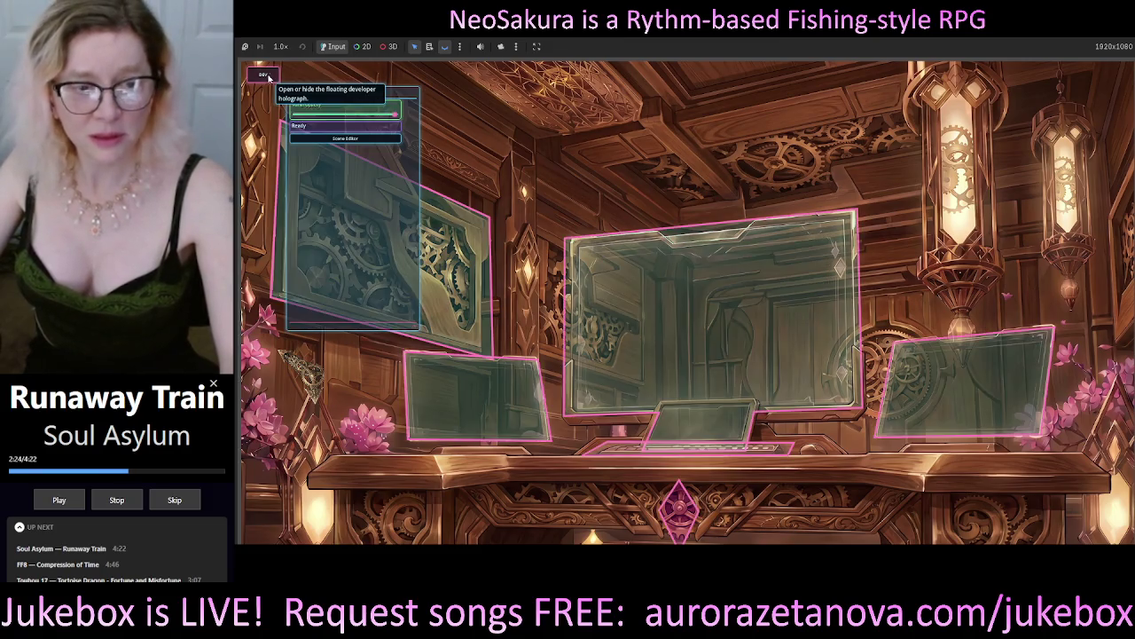
pyautogui.moveTo(384, 93)
pyautogui.mouseDown()
pyautogui.moveTo(1091, 129)
pyautogui.moveTo(995, 96)
pyautogui.moveTo(990, 81)
pyautogui.mouseUp()
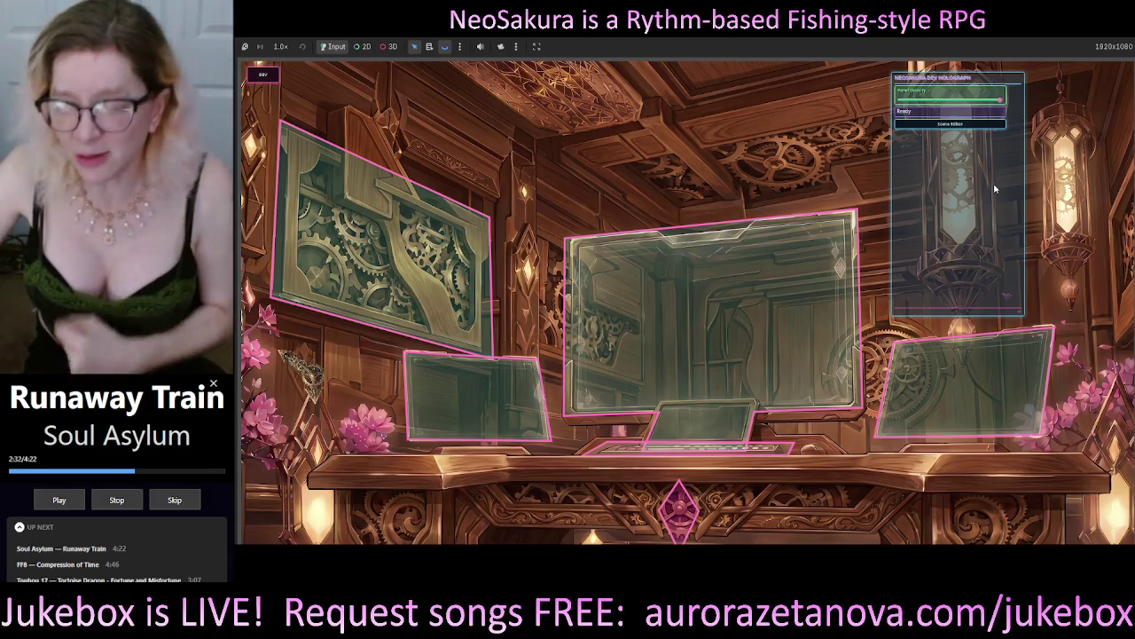
pyautogui.click(971, 126)
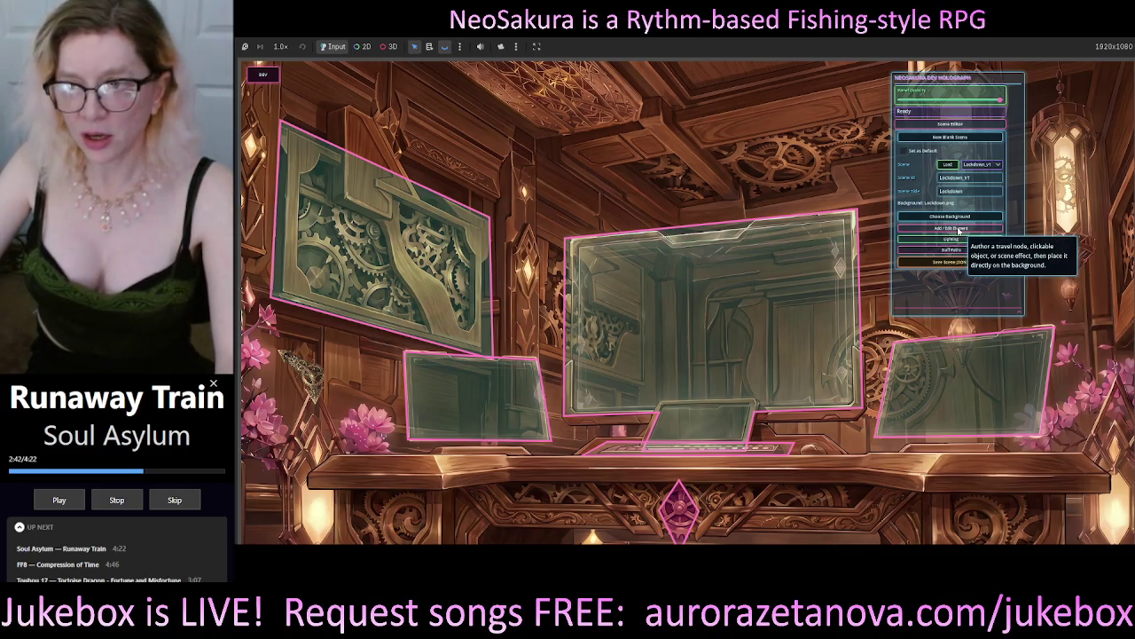
pyautogui.click(958, 229)
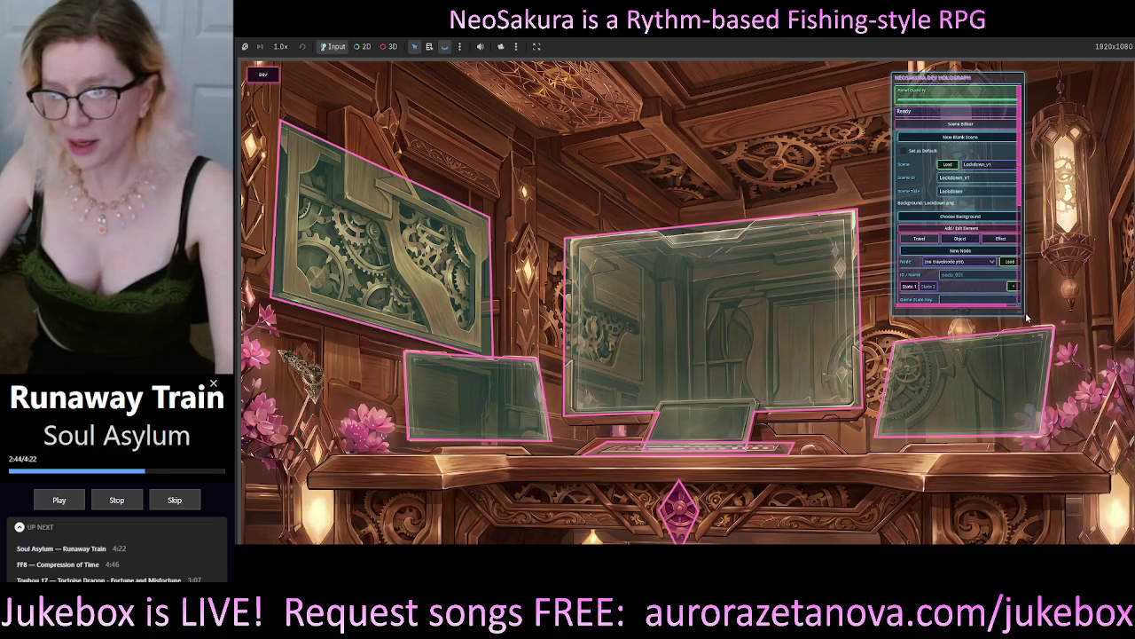
pyautogui.moveTo(1022, 315); pyautogui.dragTo(1036, 406)
# Step: Select node_007, enlarge and recentre the holograph panel, and reposition the small ornament
pyautogui.click(304, 376)
pyautogui.moveTo(1018, 396)
pyautogui.mouseDown()
pyautogui.moveTo(1064, 440)
pyautogui.moveTo(1044, 443)
pyautogui.moveTo(1047, 452)
pyautogui.mouseUp()
pyautogui.moveTo(991, 89); pyautogui.dragTo(568, 96)
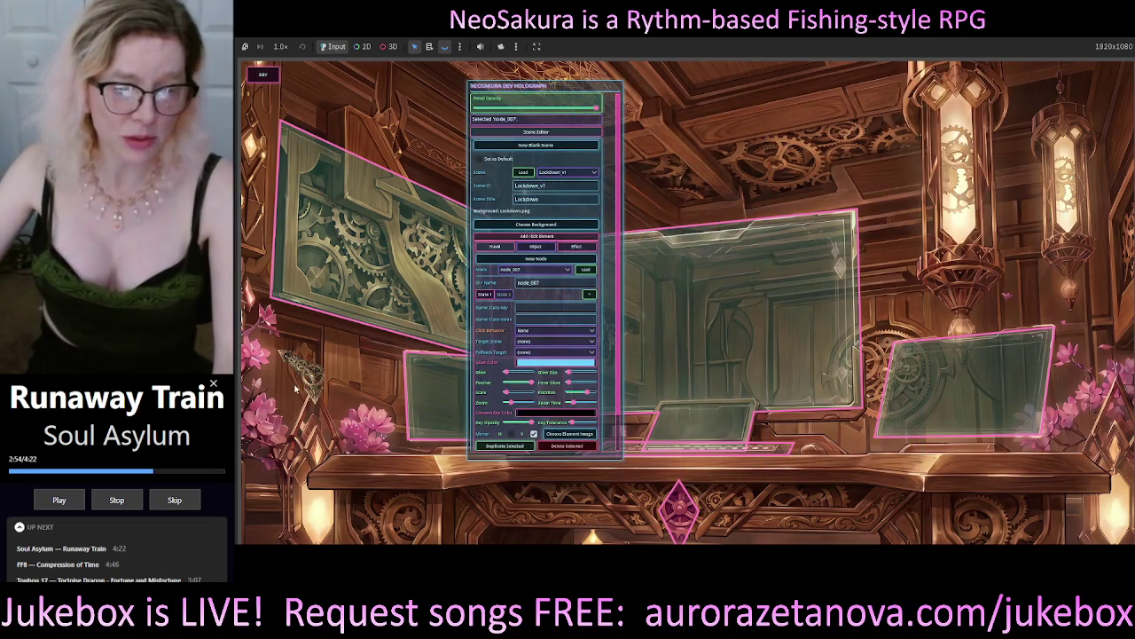
pyautogui.moveTo(308, 377)
pyautogui.mouseDown()
pyautogui.moveTo(355, 401)
pyautogui.moveTo(322, 383)
pyautogui.mouseUp()
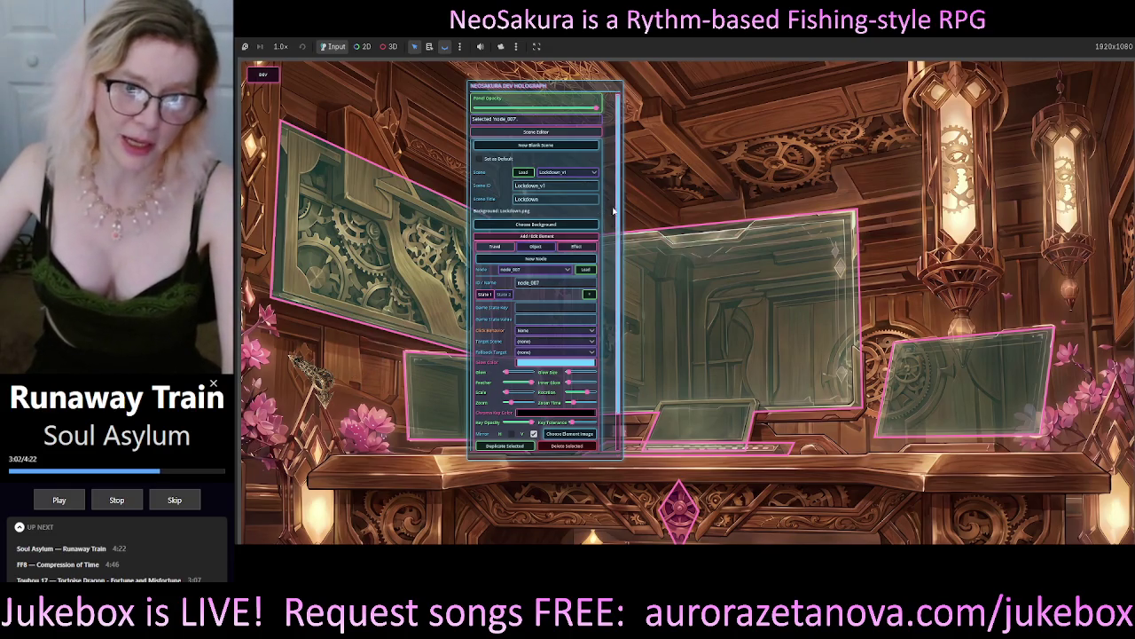
pyautogui.scroll(-2, 550, 311)
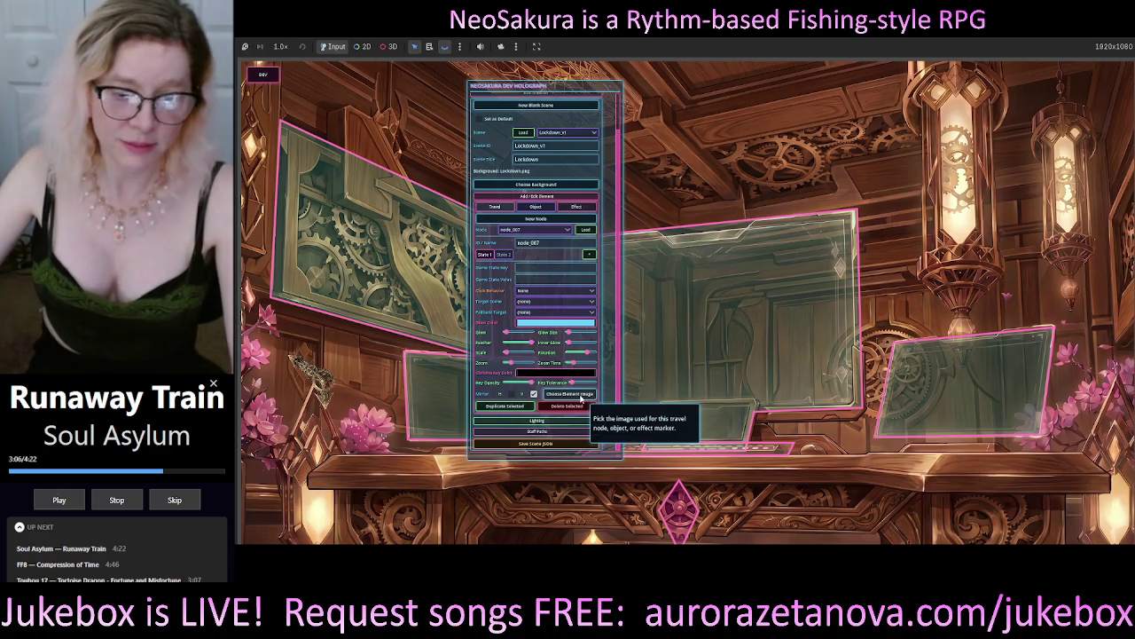
# Step: Open Choose Element Image in the res://assets/UI folder and shift the dialog slightly left
pyautogui.click(580, 395)
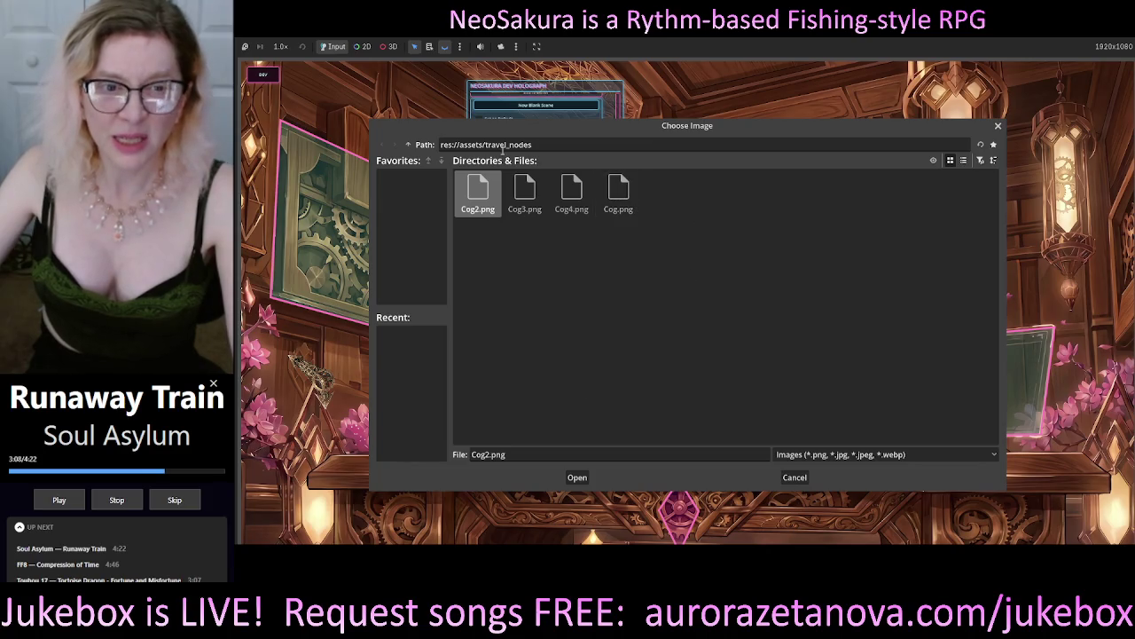
pyautogui.click(408, 144)
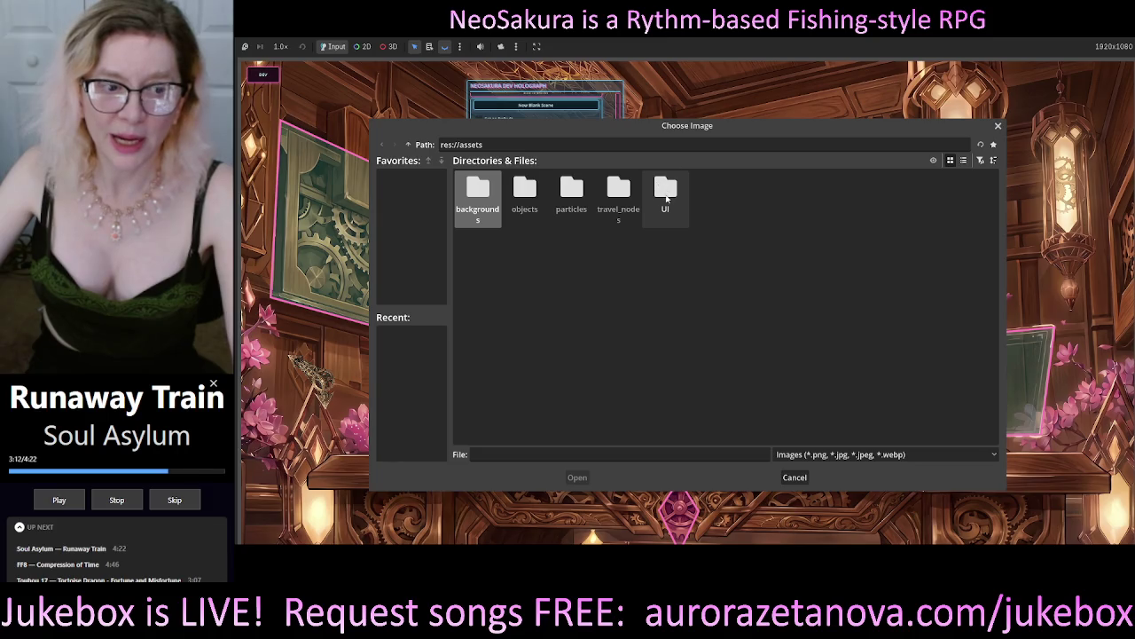
pyautogui.doubleClick(667, 198)
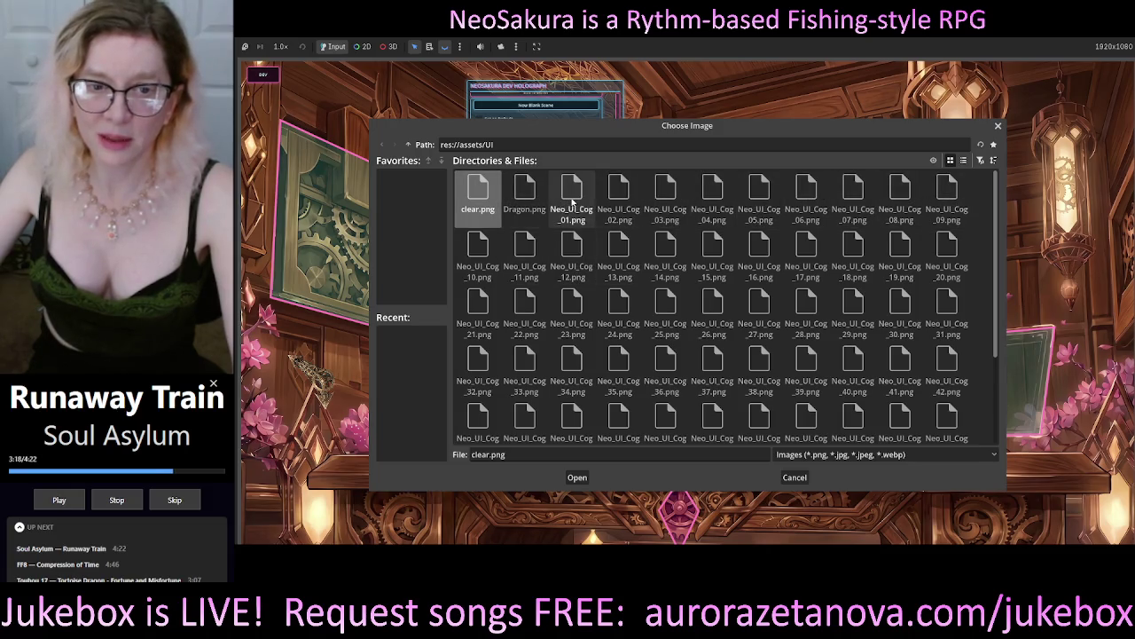
pyautogui.moveTo(699, 130)
pyautogui.mouseDown()
pyautogui.moveTo(670, 138)
pyautogui.moveTo(724, 122)
pyautogui.moveTo(699, 129)
pyautogui.moveTo(703, 119)
pyautogui.mouseUp()
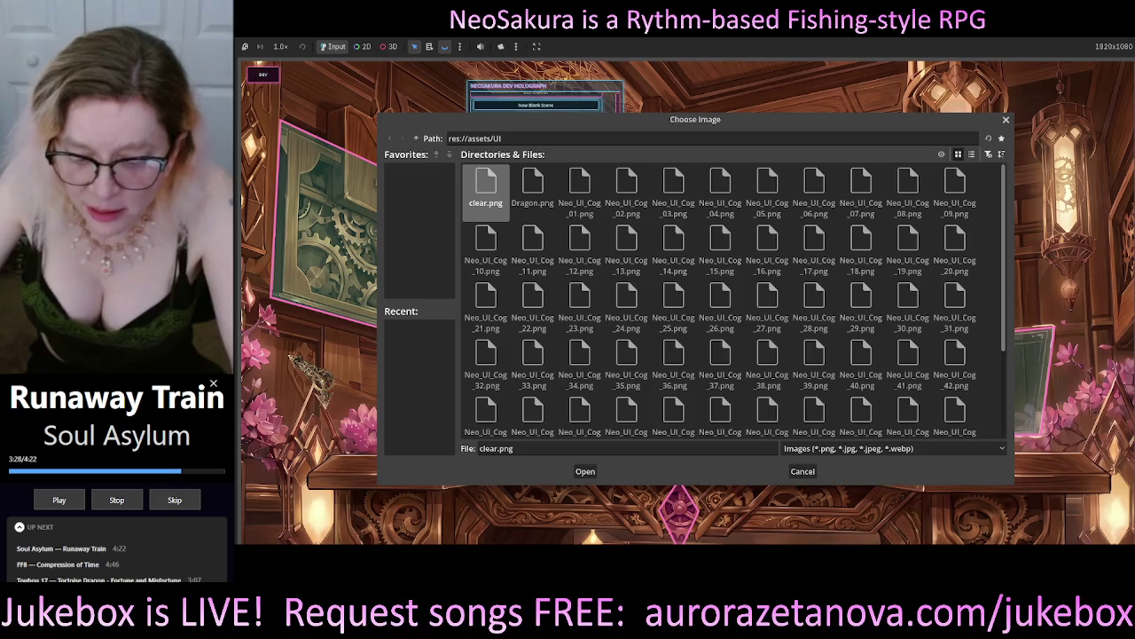
pyautogui.hotkey('alt', 'Tab')
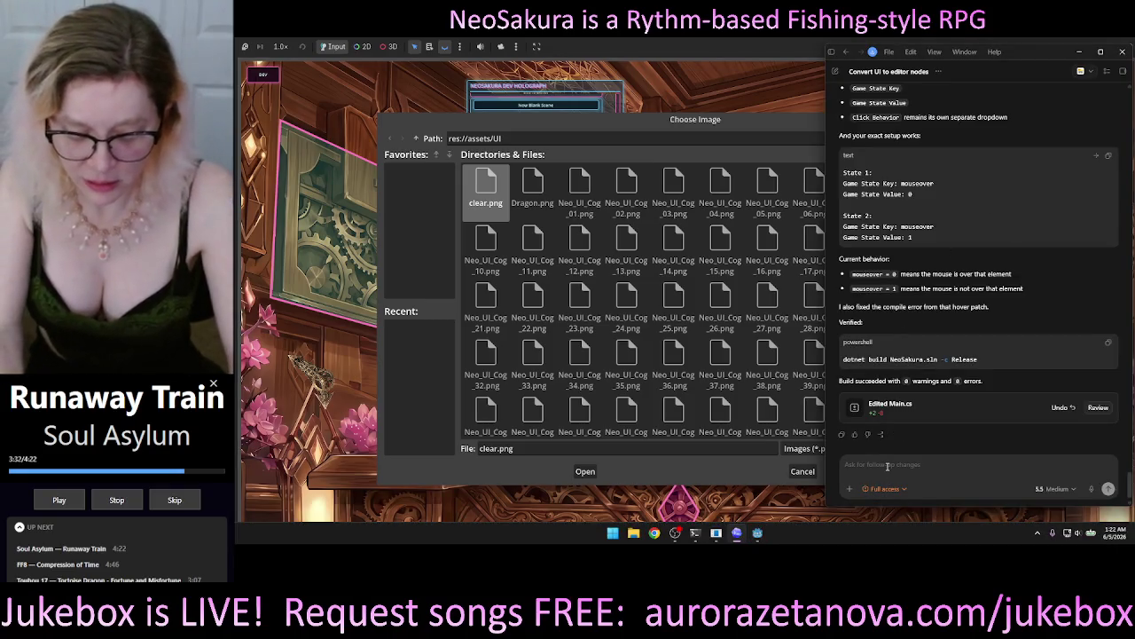
# Step: Dictate a follow-up to Codex, then bring the game's Choose Image dialog back in front
pyautogui.click(1092, 489)
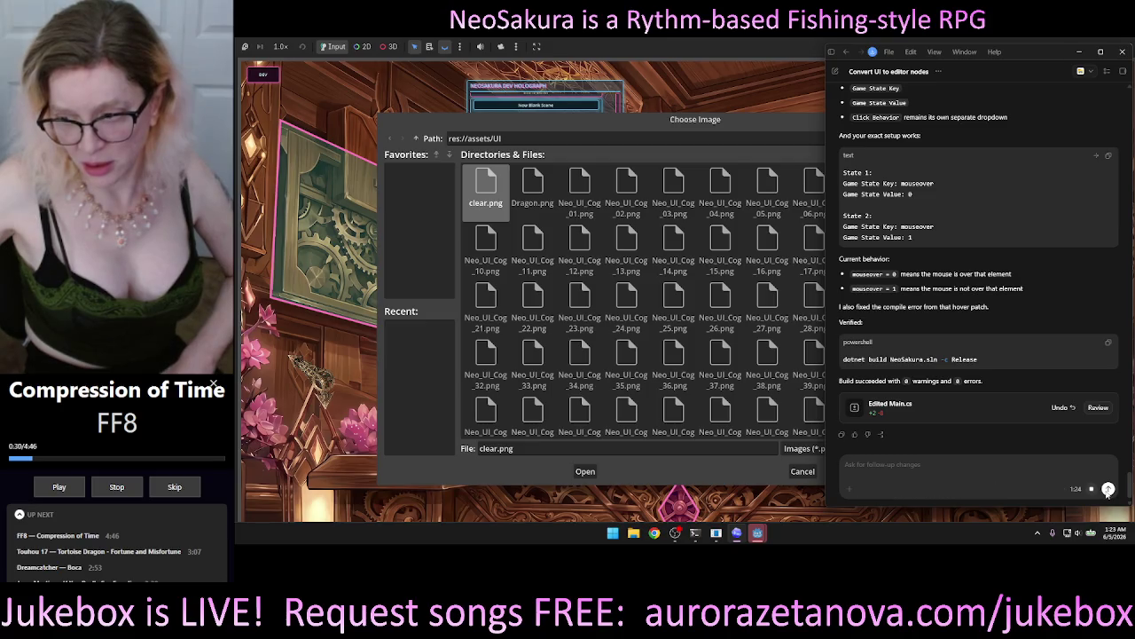
pyautogui.click(787, 128)
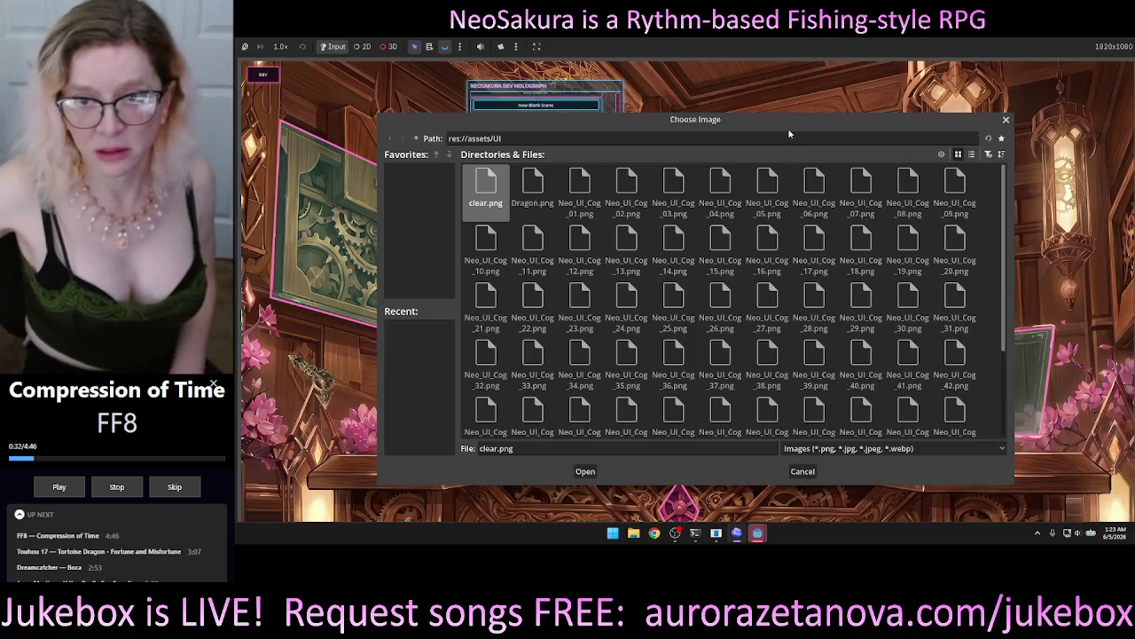
# Step: Set node_007's image to Neo_UI_Cog_01.png and nudge the cog element slightly right
pyautogui.doubleClick(579, 186)
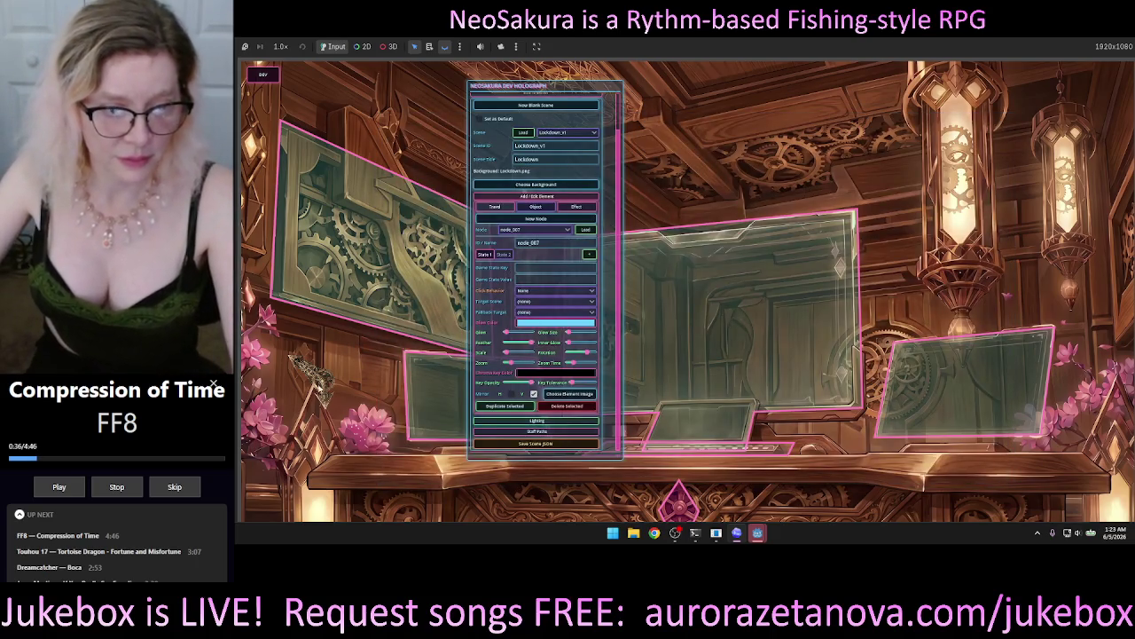
pyautogui.moveTo(321, 386)
pyautogui.mouseDown()
pyautogui.moveTo(342, 377)
pyautogui.moveTo(330, 370)
pyautogui.moveTo(331, 388)
pyautogui.mouseUp()
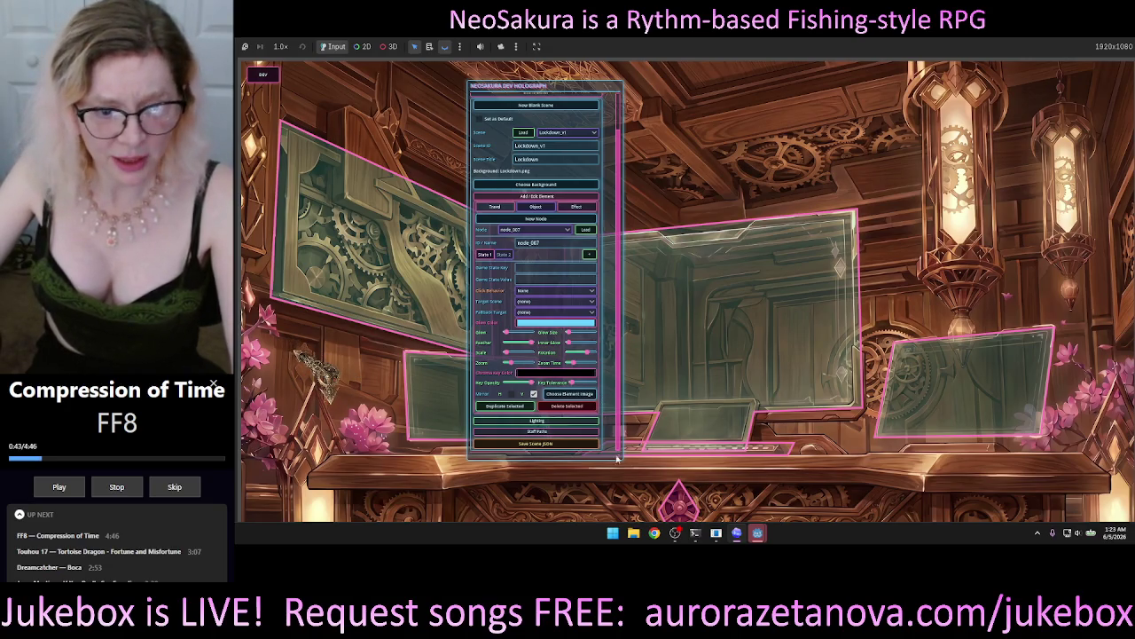
pyautogui.moveTo(616, 458); pyautogui.dragTo(624, 470)
pyautogui.scroll(2, 610, 376)
pyautogui.scroll(-1, 610, 376)
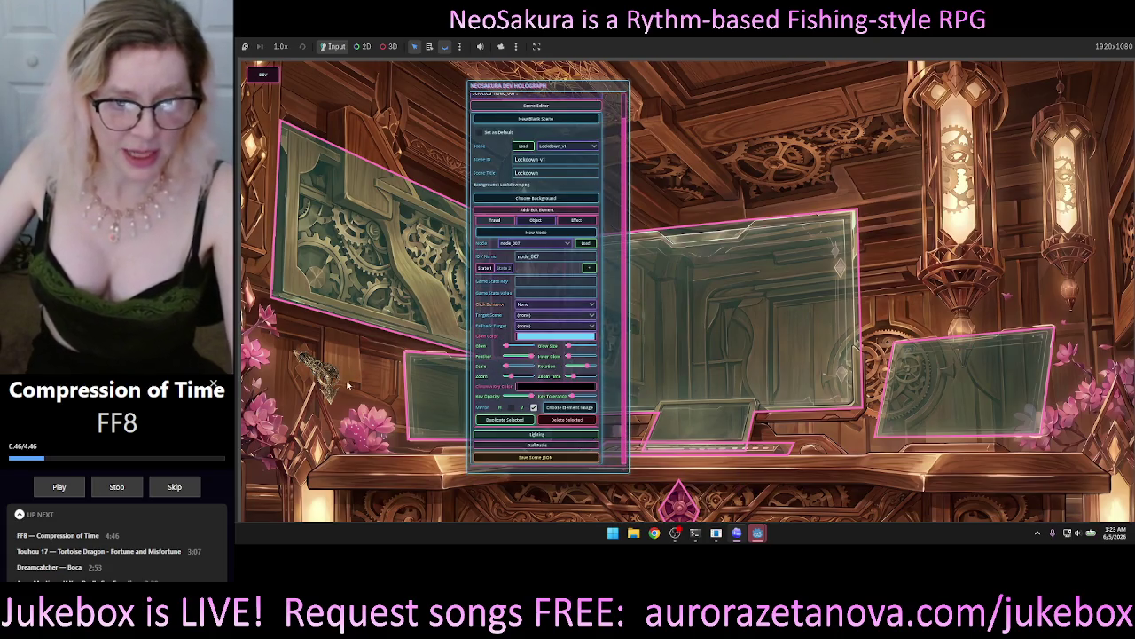
# Step: Reload node_007 and compare its State 1 and State 2 settings, ending on State 1
pyautogui.click(504, 267)
pyautogui.click(484, 267)
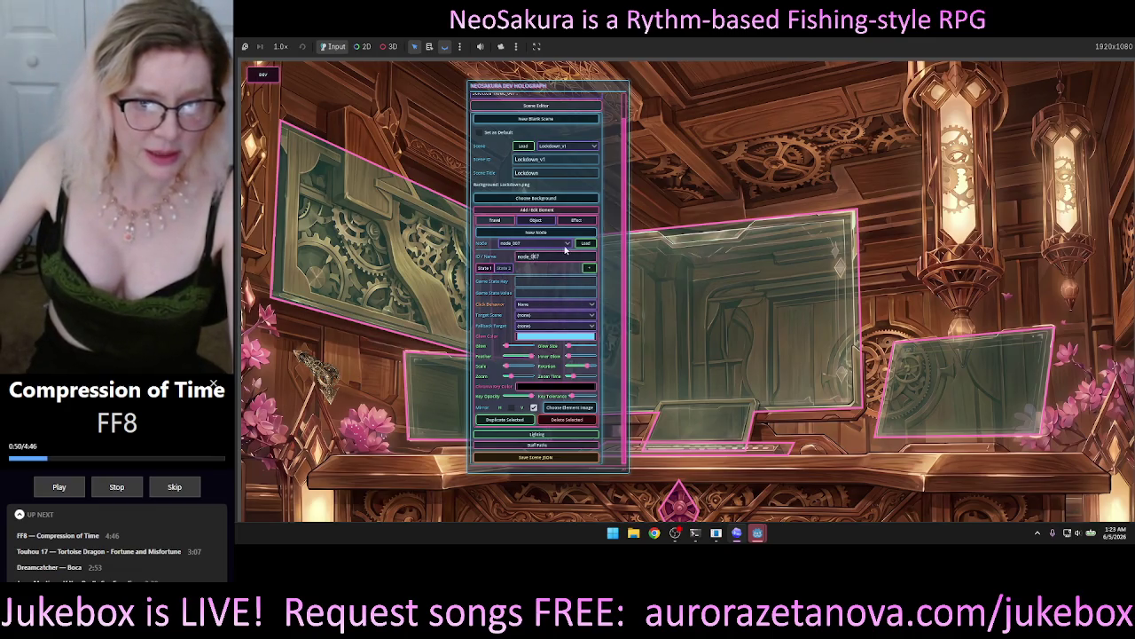
pyautogui.click(588, 244)
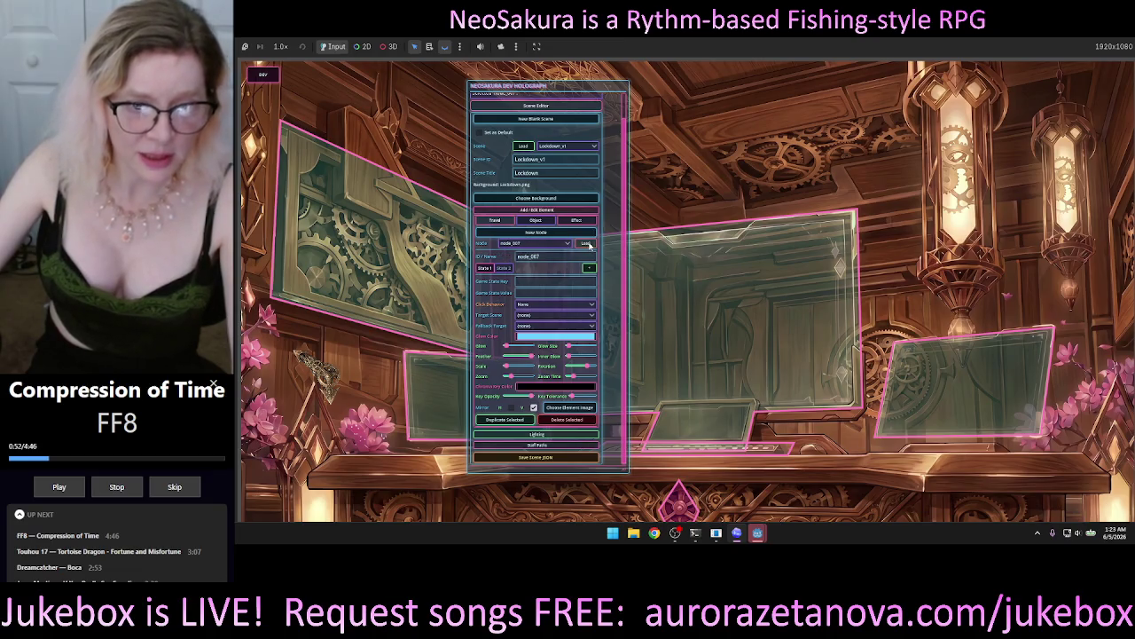
pyautogui.click(502, 268)
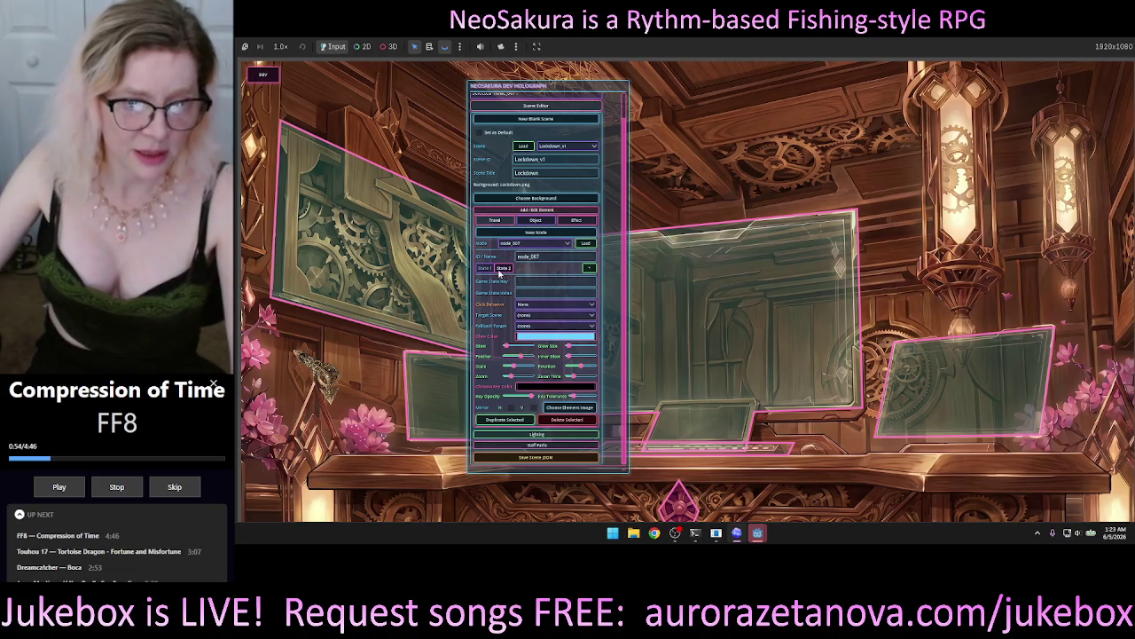
pyautogui.click(497, 268)
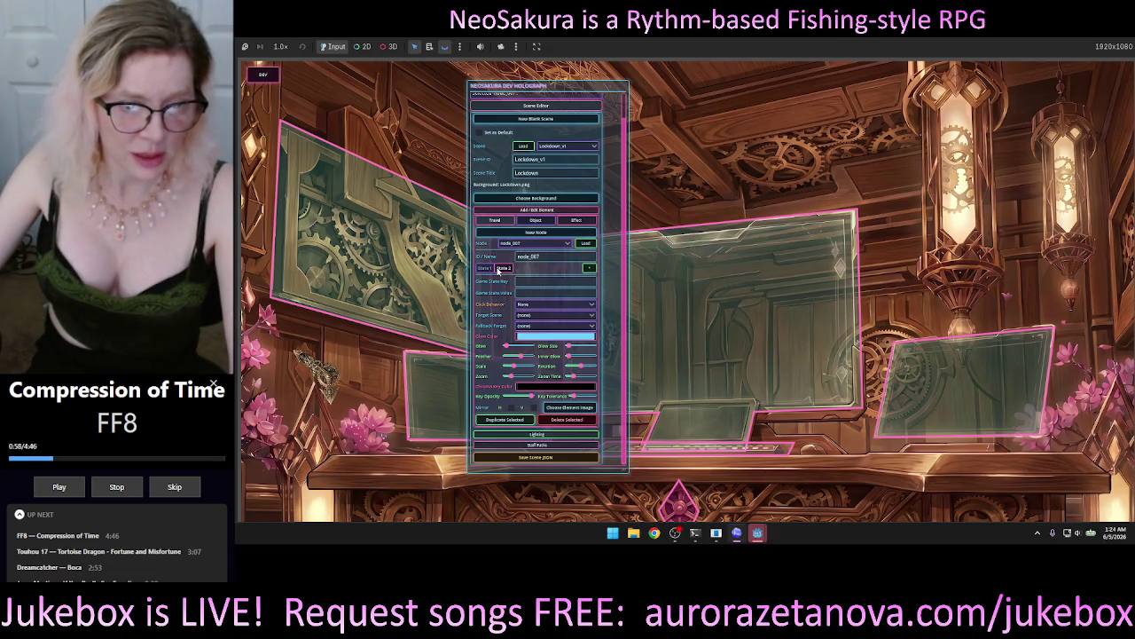
pyautogui.click(485, 268)
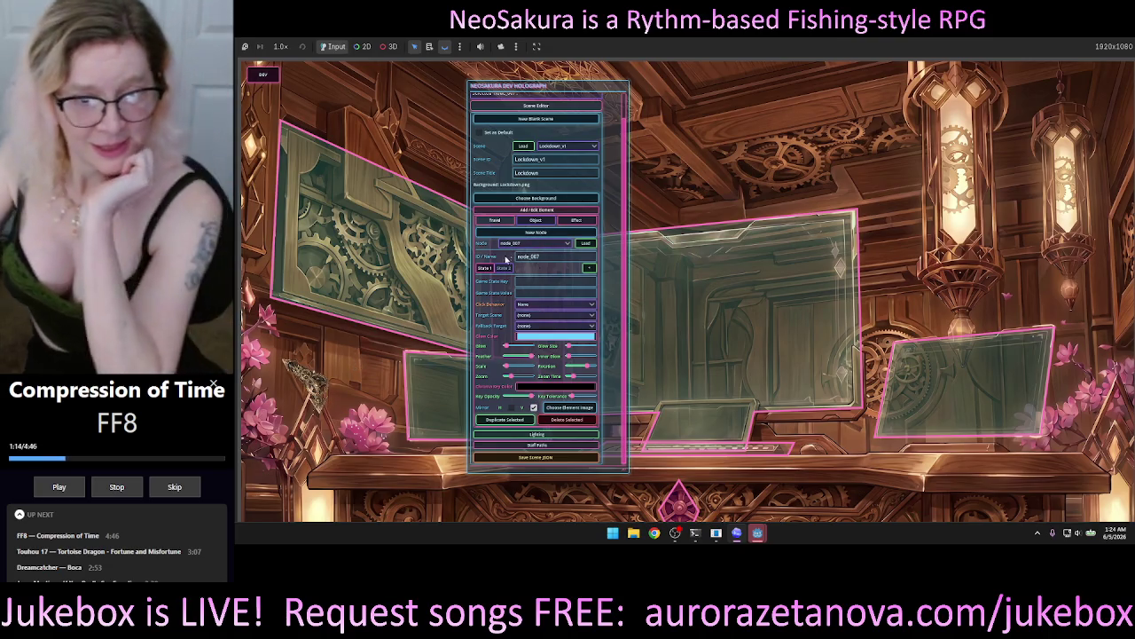
pyautogui.click(485, 268)
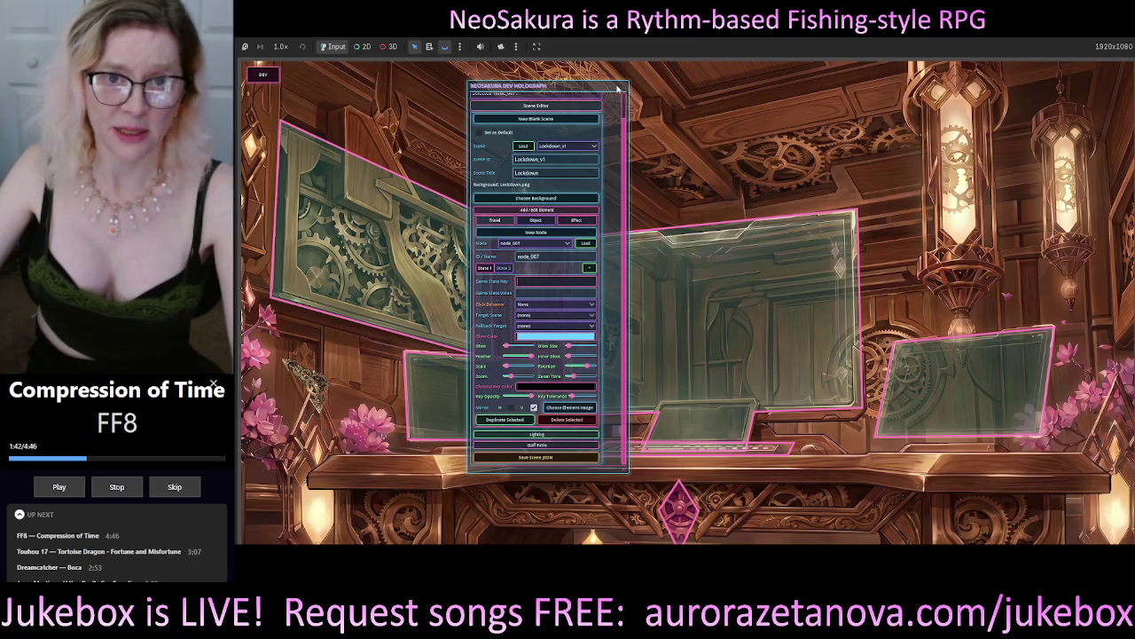
# Step: Drag the dev holograph panel left and lower, then check both State tabs after closing and reopening it
pyautogui.moveTo(620, 88)
pyautogui.mouseDown()
pyautogui.moveTo(640, 79)
pyautogui.moveTo(567, 117)
pyautogui.mouseUp()
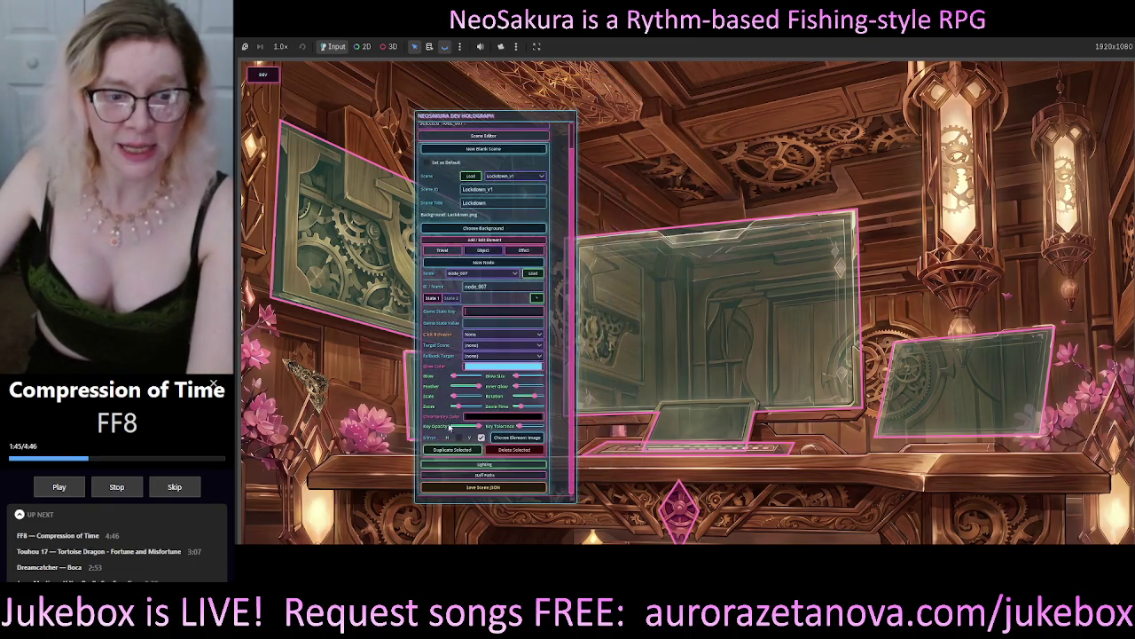
pyautogui.click(452, 299)
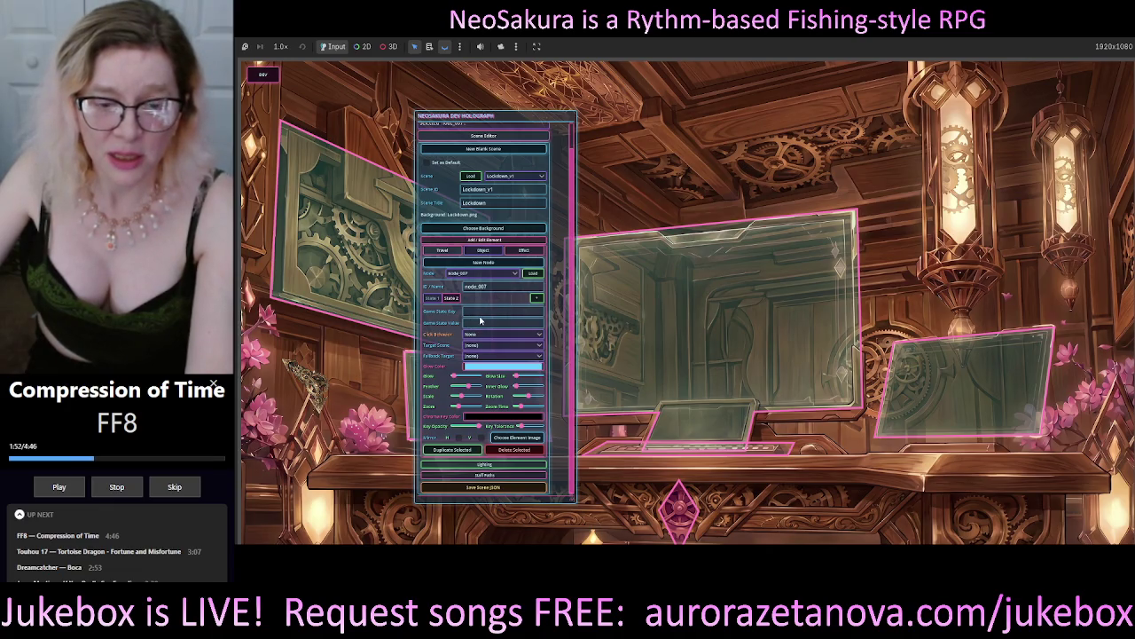
pyautogui.click(437, 301)
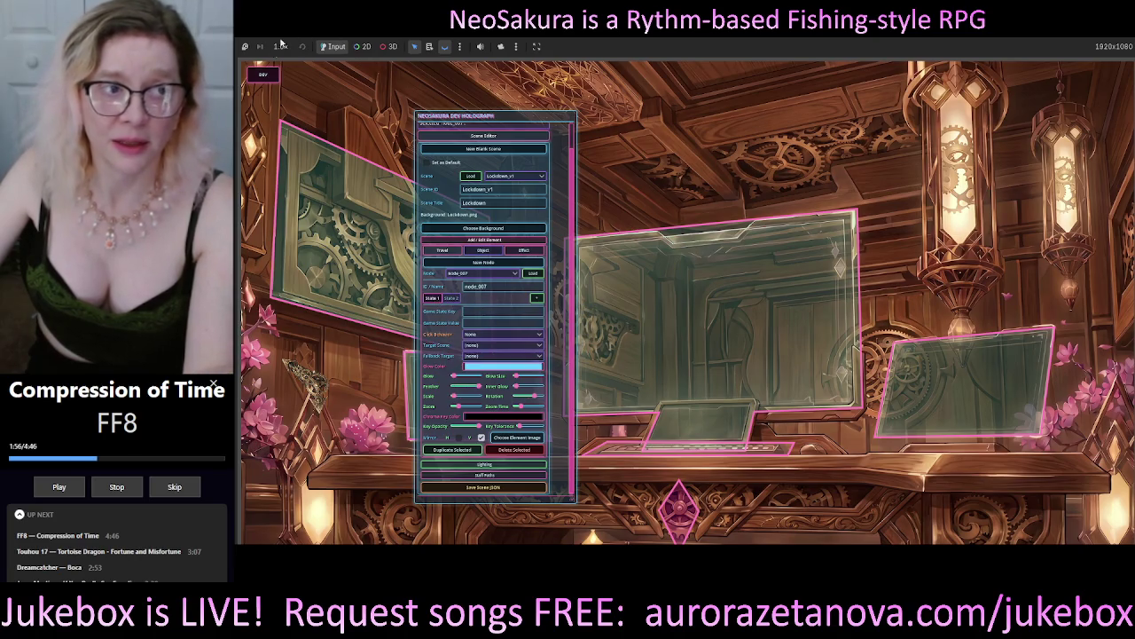
pyautogui.click(261, 76)
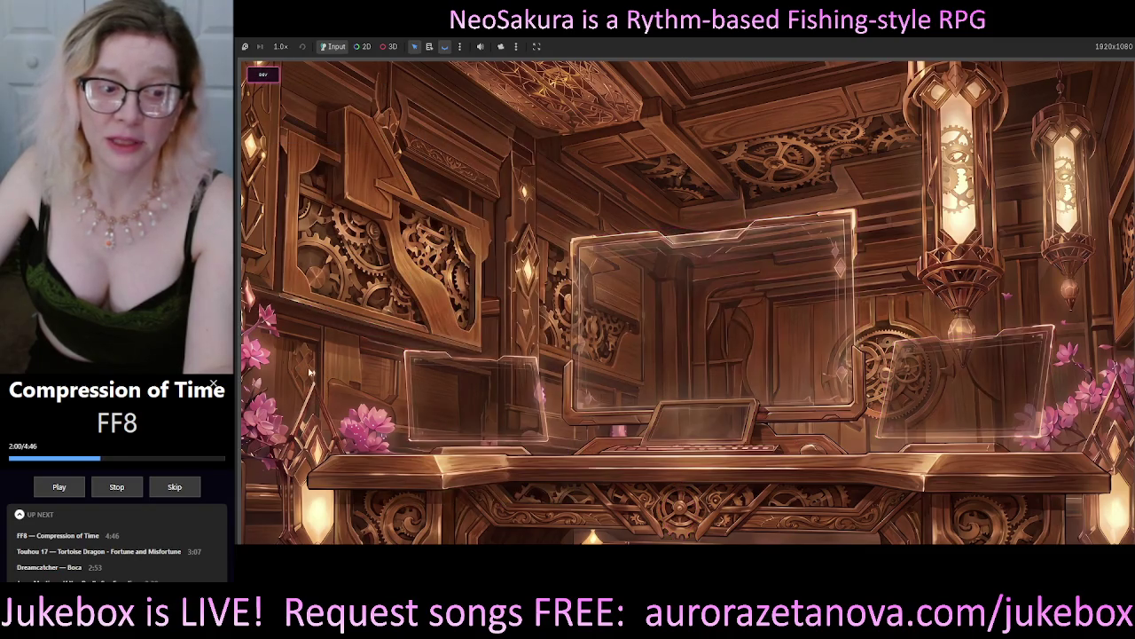
pyautogui.click(265, 76)
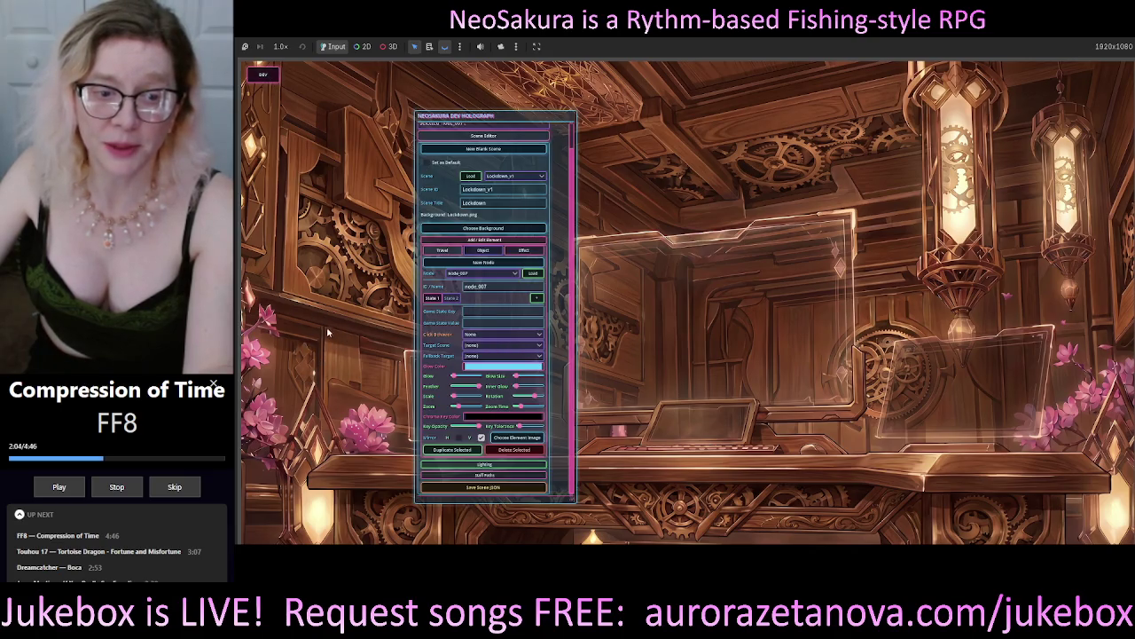
pyautogui.click(454, 299)
pyautogui.click(432, 298)
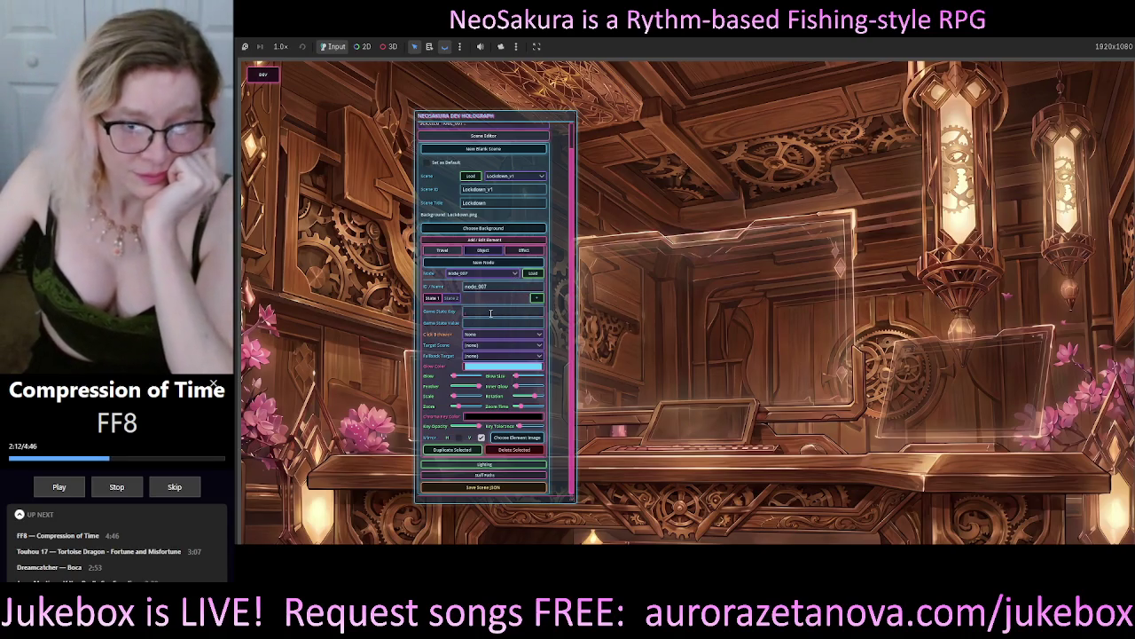
# Step: Give State 1 the game state key mouseover with value 0, and State 2 mouseover with value 1
pyautogui.click(432, 298)
pyautogui.click(513, 309)
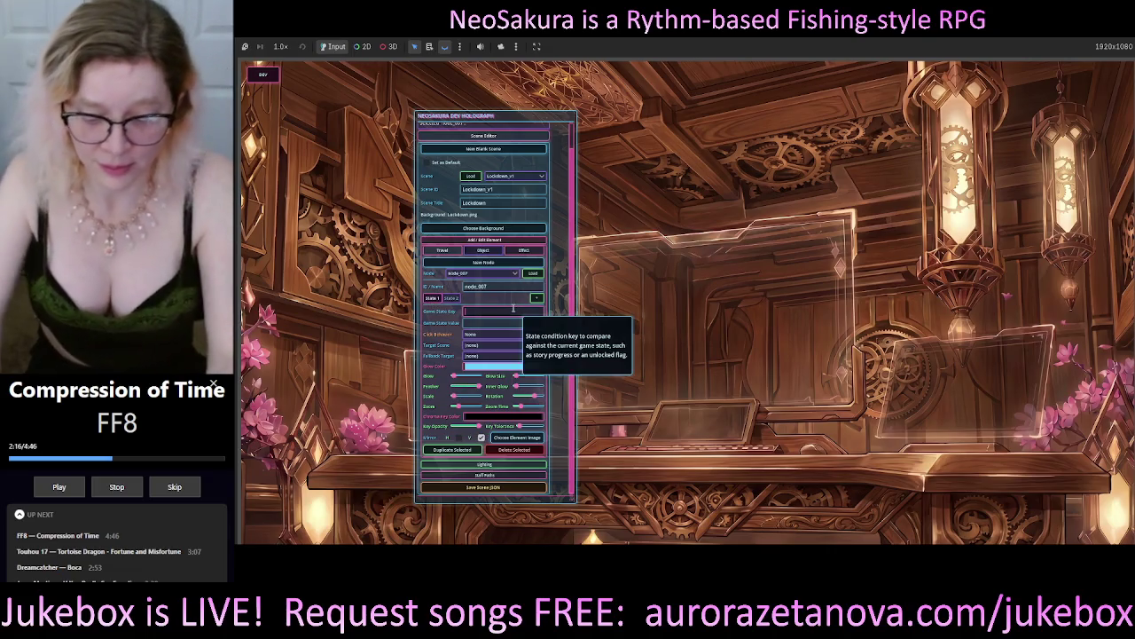
pyautogui.write('causeover')
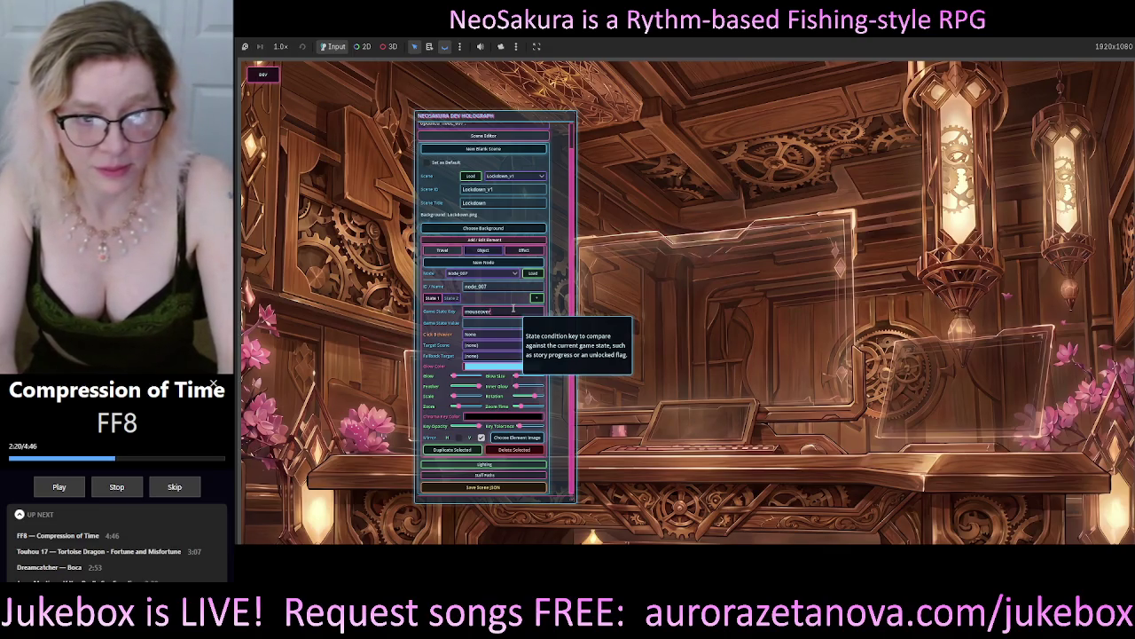
pyautogui.press('Tab')
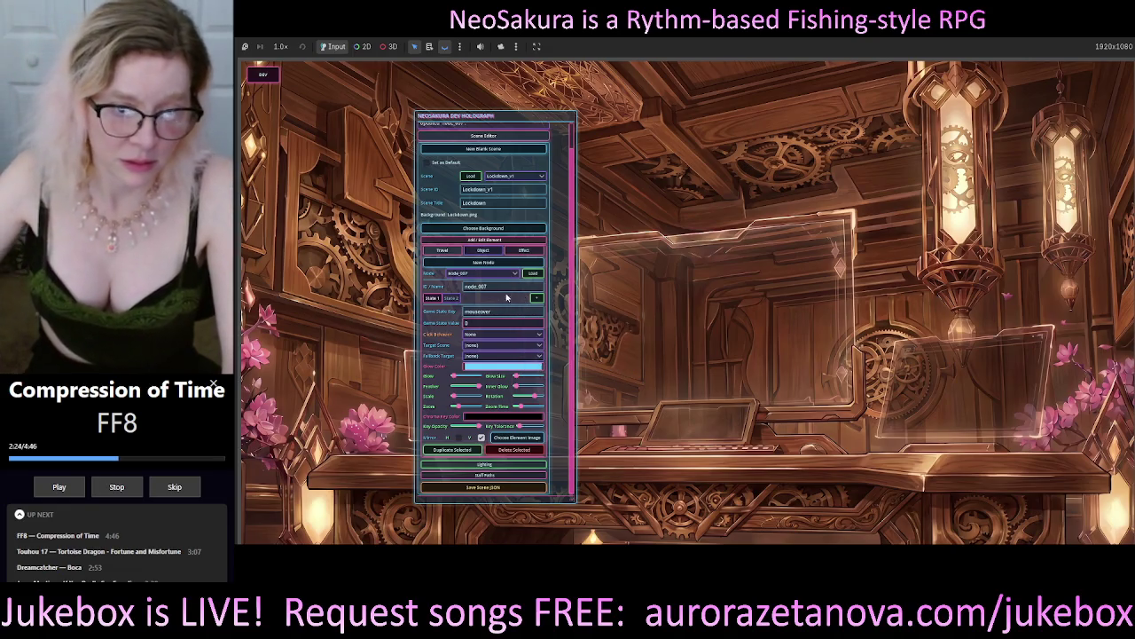
pyautogui.click(452, 299)
pyautogui.click(487, 312)
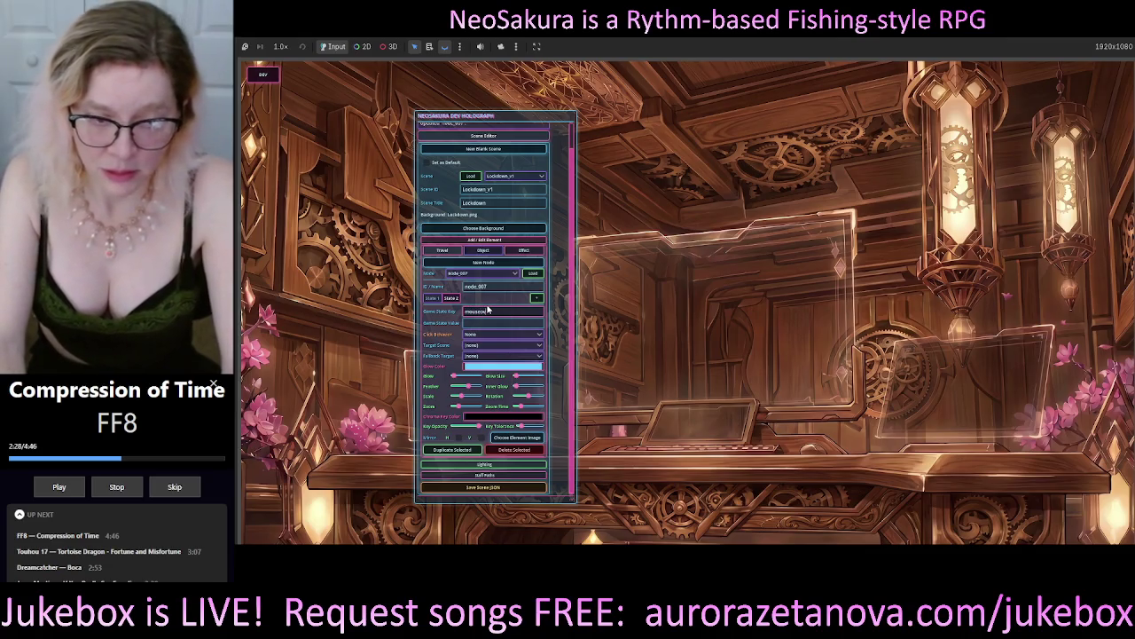
pyautogui.press('Tab')
pyautogui.write('1')
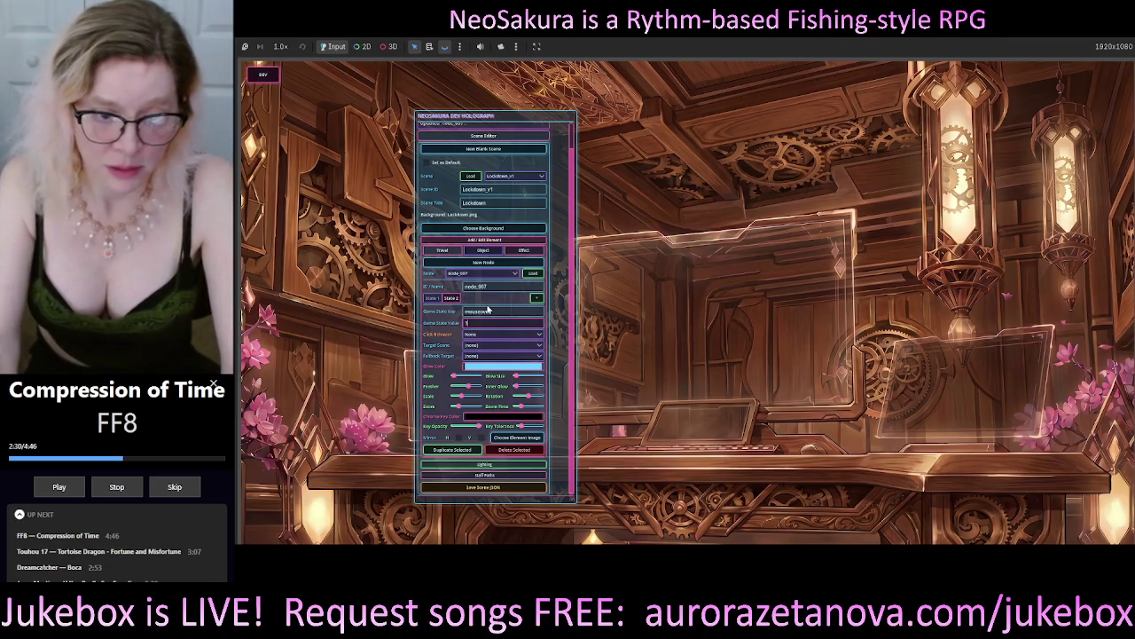
# Step: Save the scene to Lockdown_v1.json, reopen the holograph, and open State 1's image picker
pyautogui.click(483, 487)
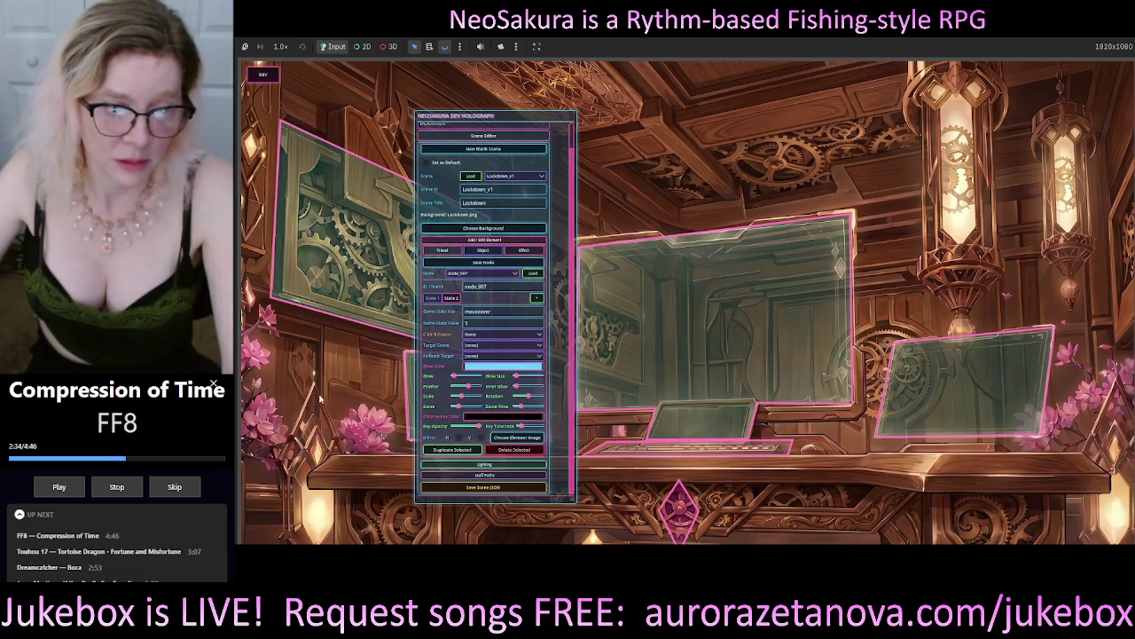
pyautogui.click(262, 74)
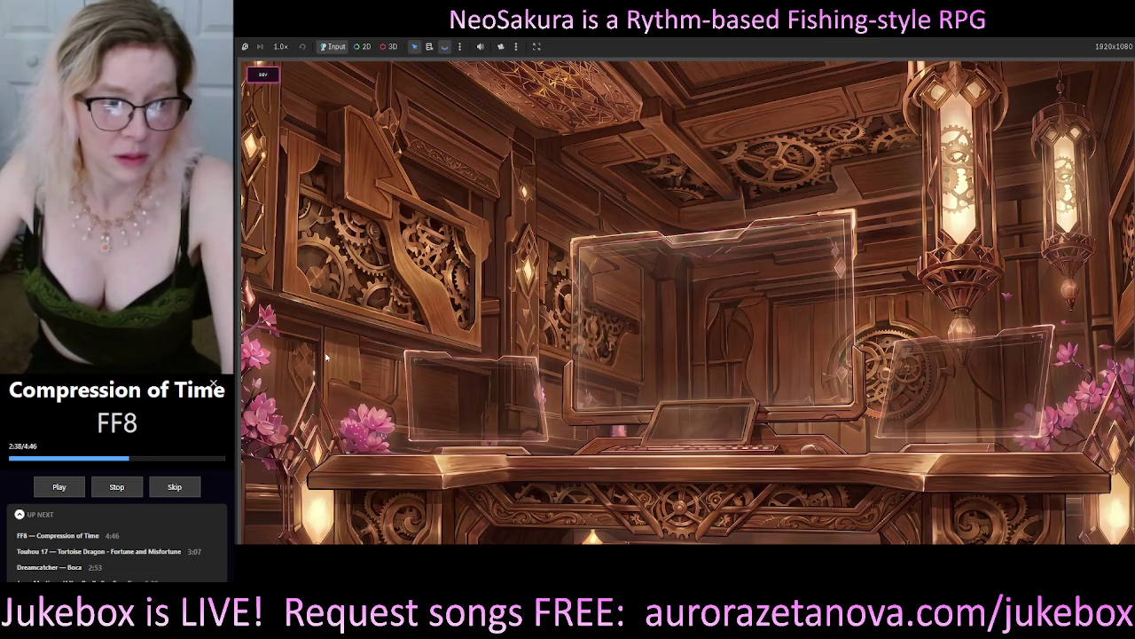
pyautogui.click(263, 74)
pyautogui.click(432, 298)
pyautogui.click(510, 438)
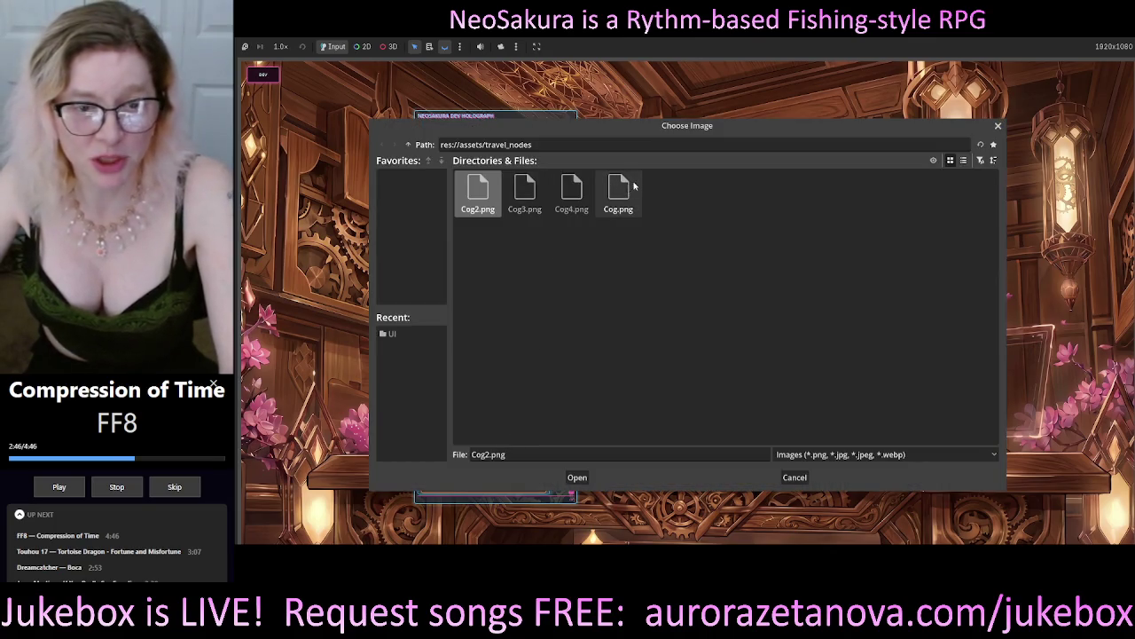
# Step: Set State 1's image to Cog2.png and State 2's to Cog3.png, then switch to Object editing
pyautogui.doubleClick(470, 188)
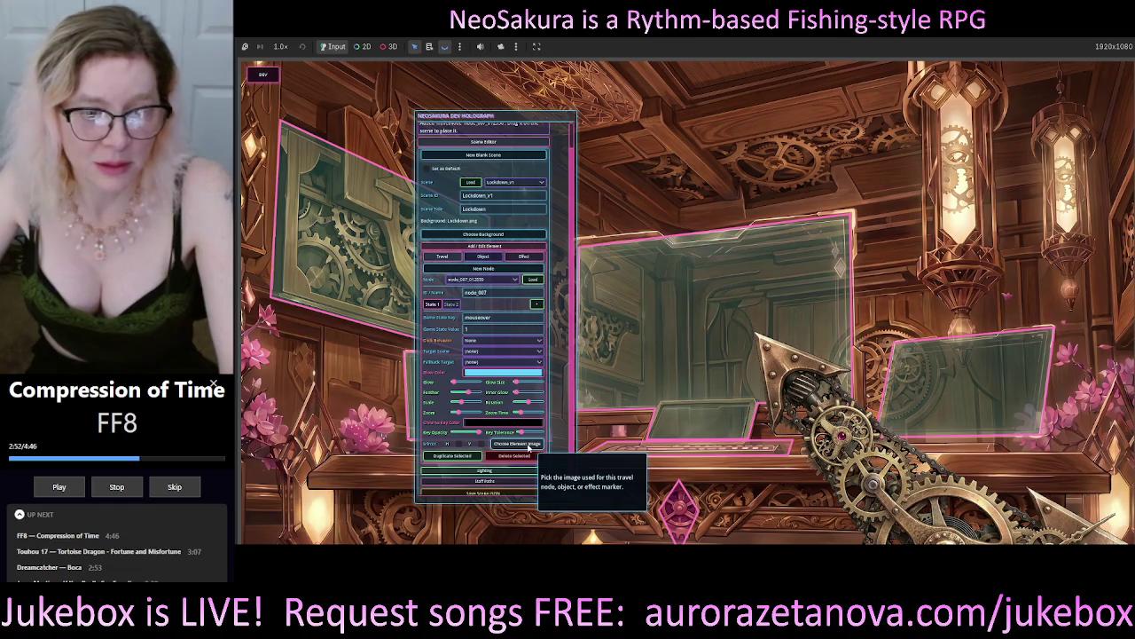
pyautogui.click(451, 304)
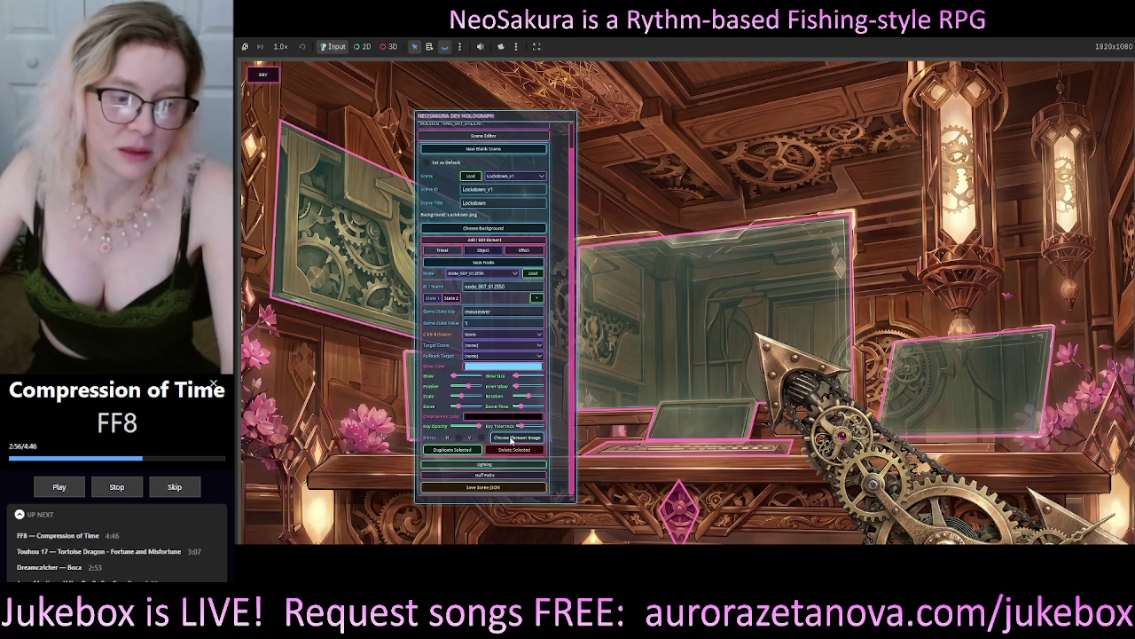
pyautogui.click(517, 437)
pyautogui.doubleClick(524, 190)
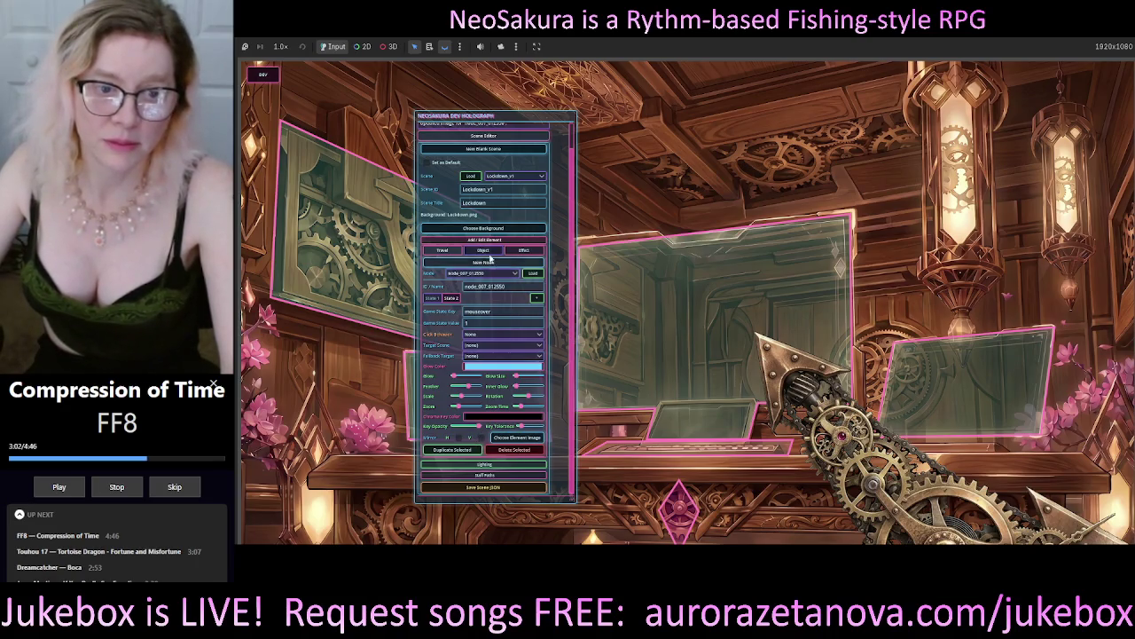
pyautogui.click(484, 251)
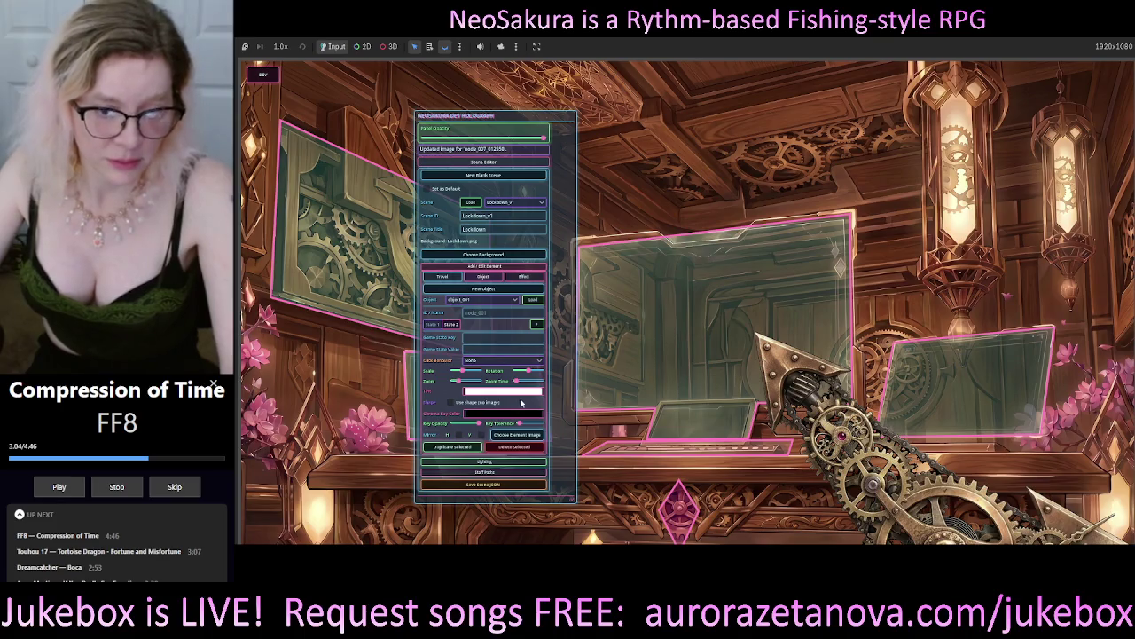
# Step: Return to Node editing and load node_007, then its timestamped copy node_007_012550
pyautogui.click(441, 275)
pyautogui.click(488, 300)
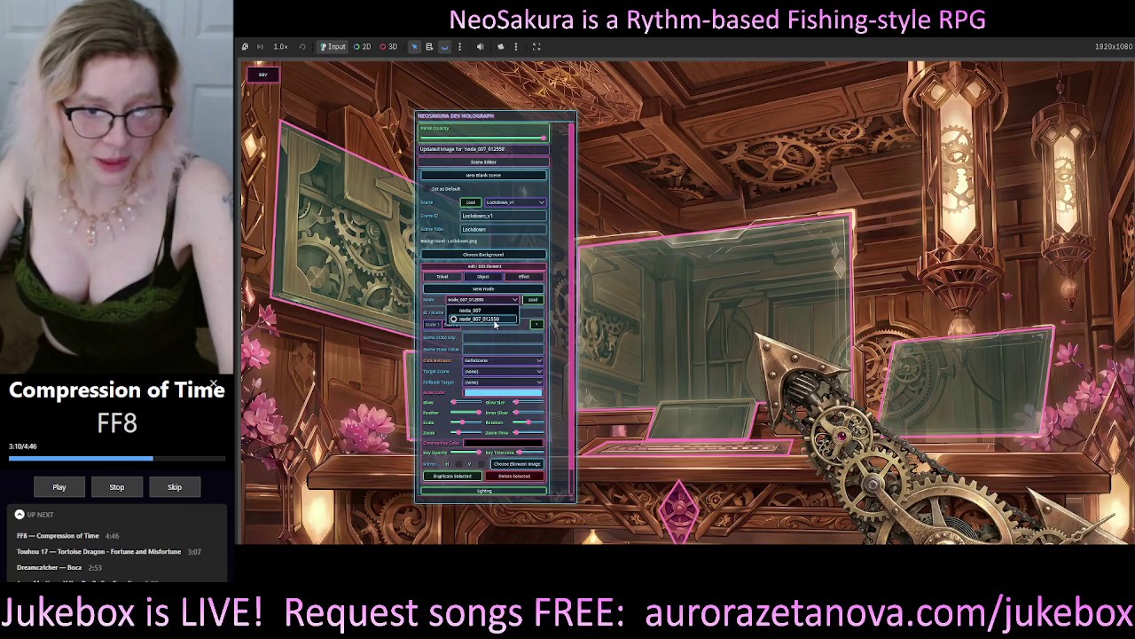
pyautogui.click(470, 309)
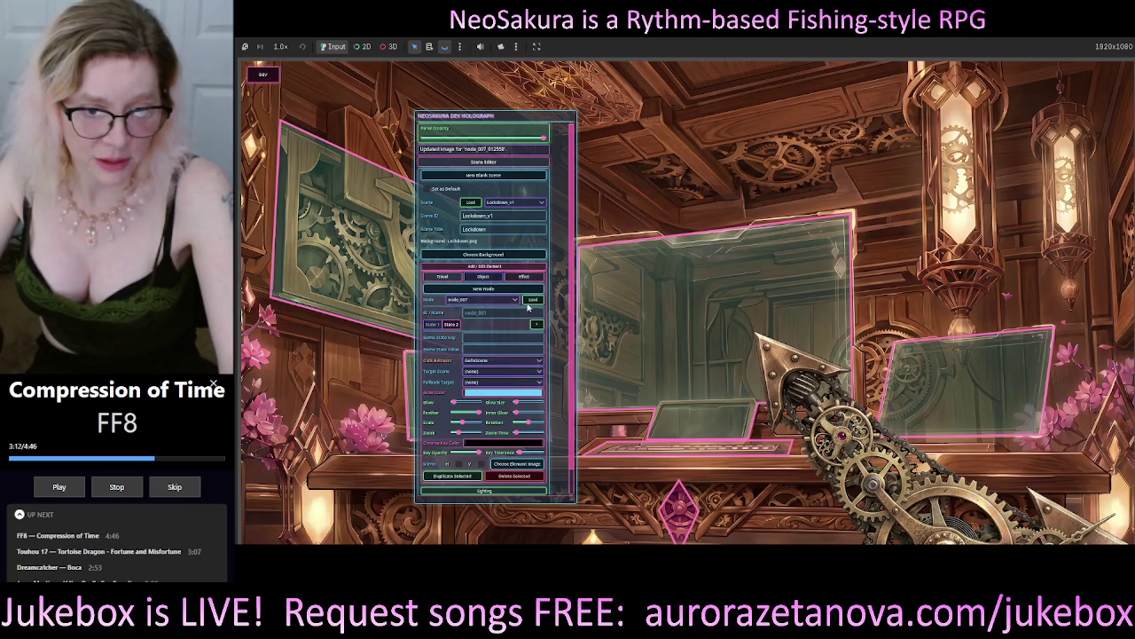
pyautogui.click(532, 299)
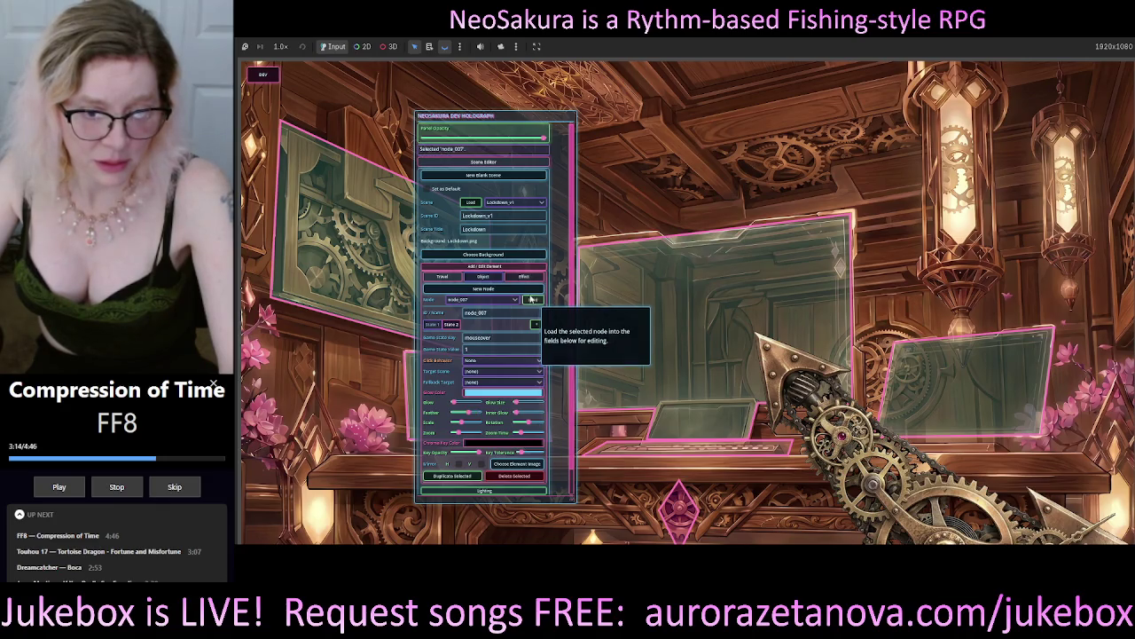
pyautogui.click(504, 300)
pyautogui.click(479, 319)
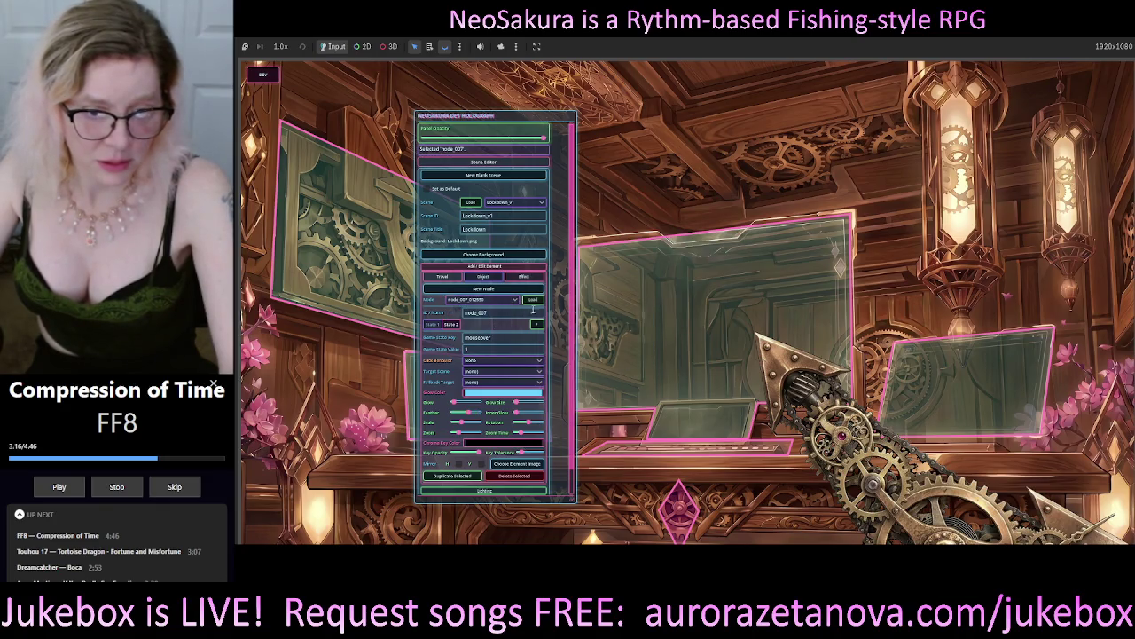
pyautogui.click(533, 300)
# Step: Reload node_007, clear the selection, and move the holograph panel up and left
pyautogui.click(501, 300)
pyautogui.click(479, 309)
pyautogui.click(533, 300)
pyautogui.click(315, 346)
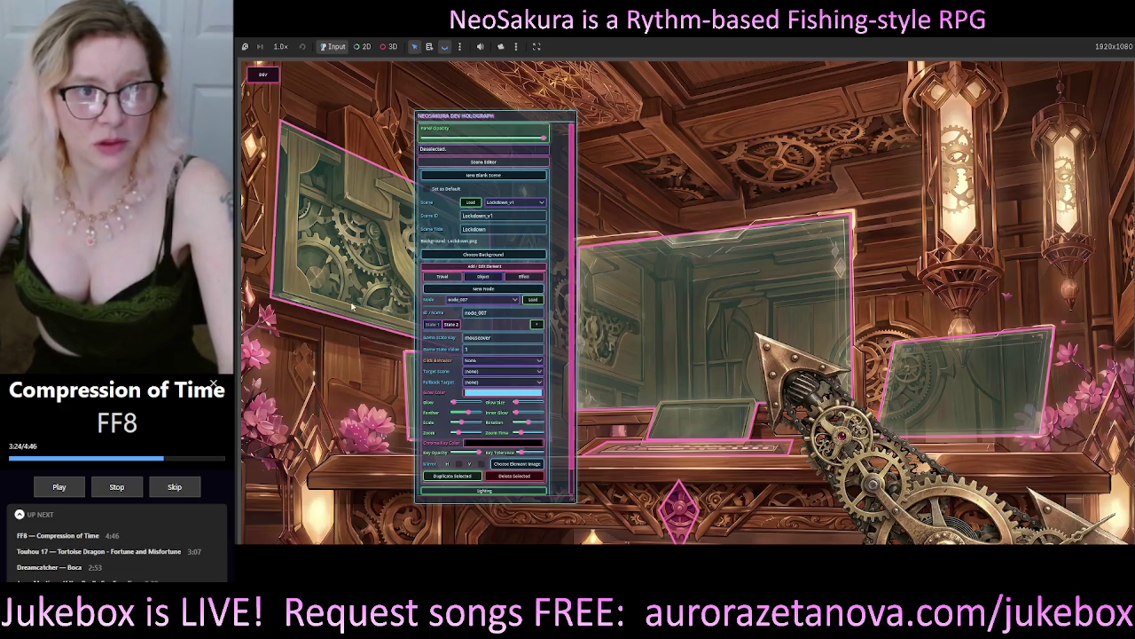
pyautogui.click(495, 301)
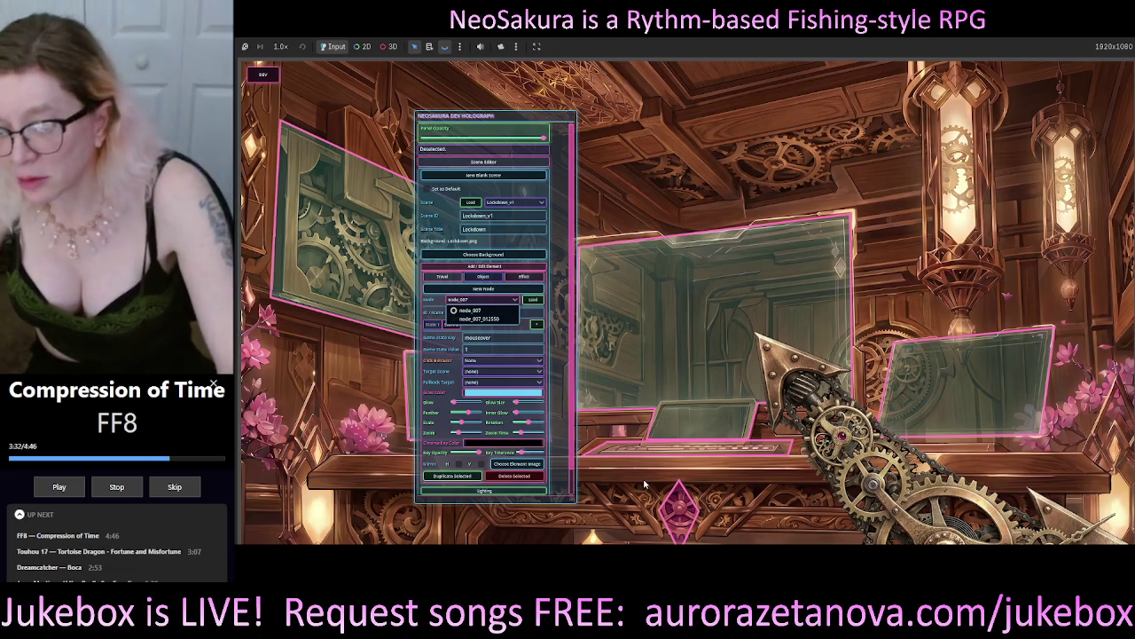
pyautogui.click(617, 193)
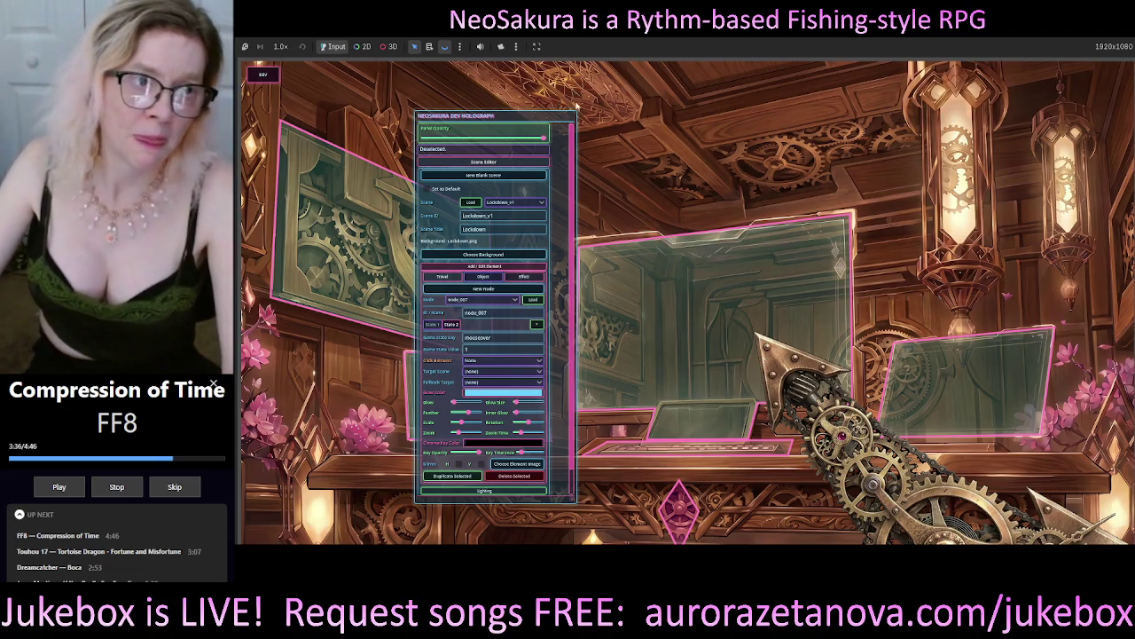
pyautogui.moveTo(550, 110); pyautogui.dragTo(433, 69)
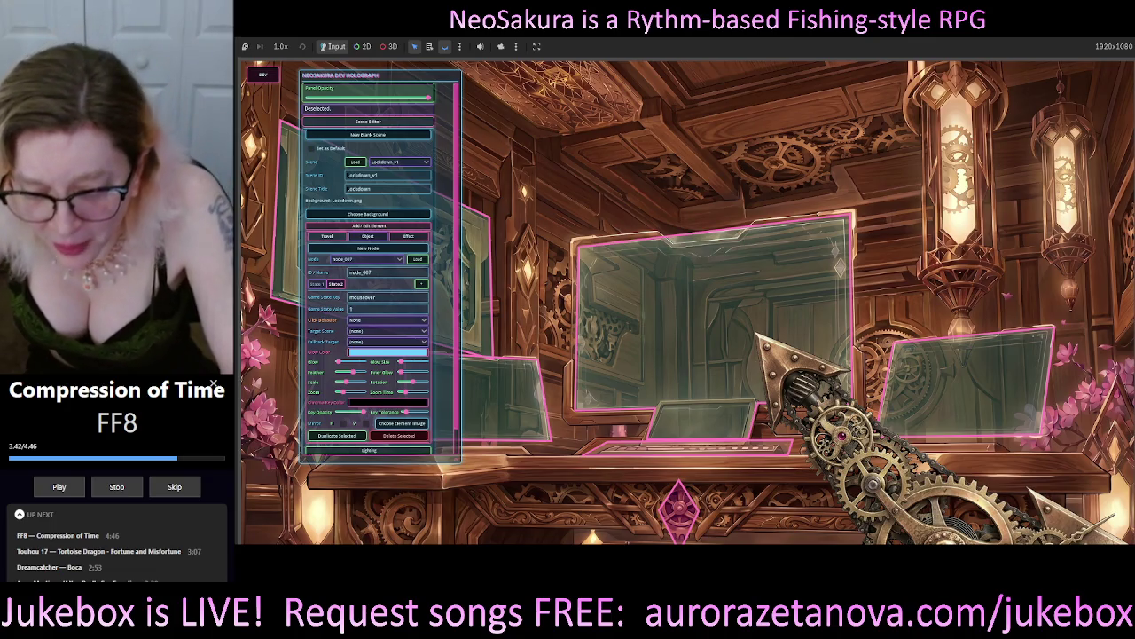
# Step: Bring up the Codex chat to review its thumbnail-picker options
pyautogui.hotkey('alt', 'Tab')
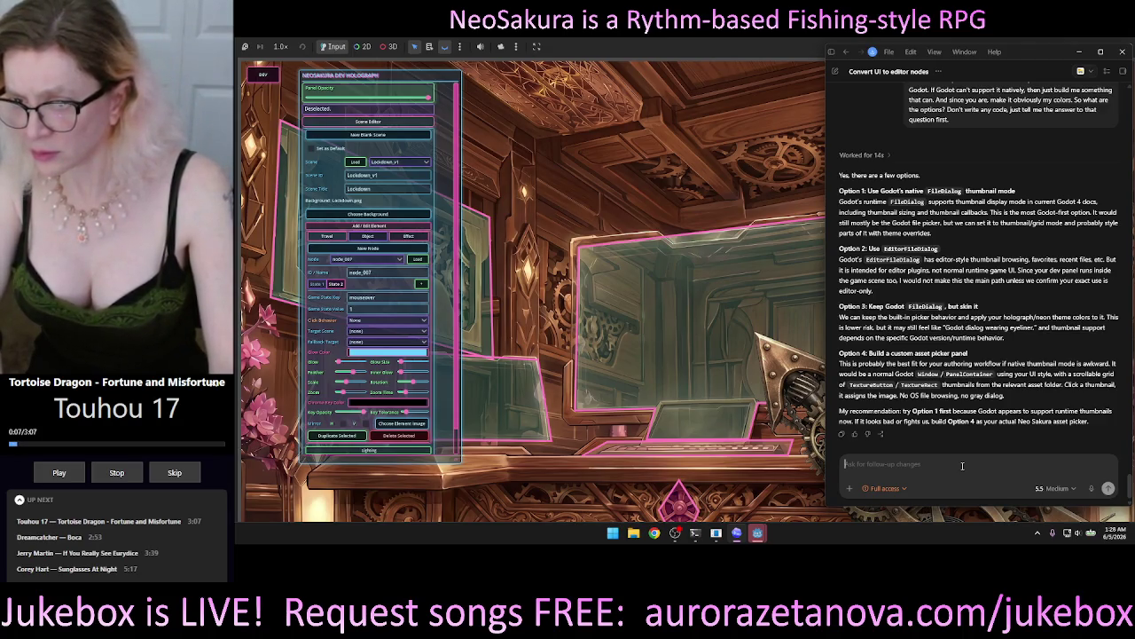
pyautogui.write('I')
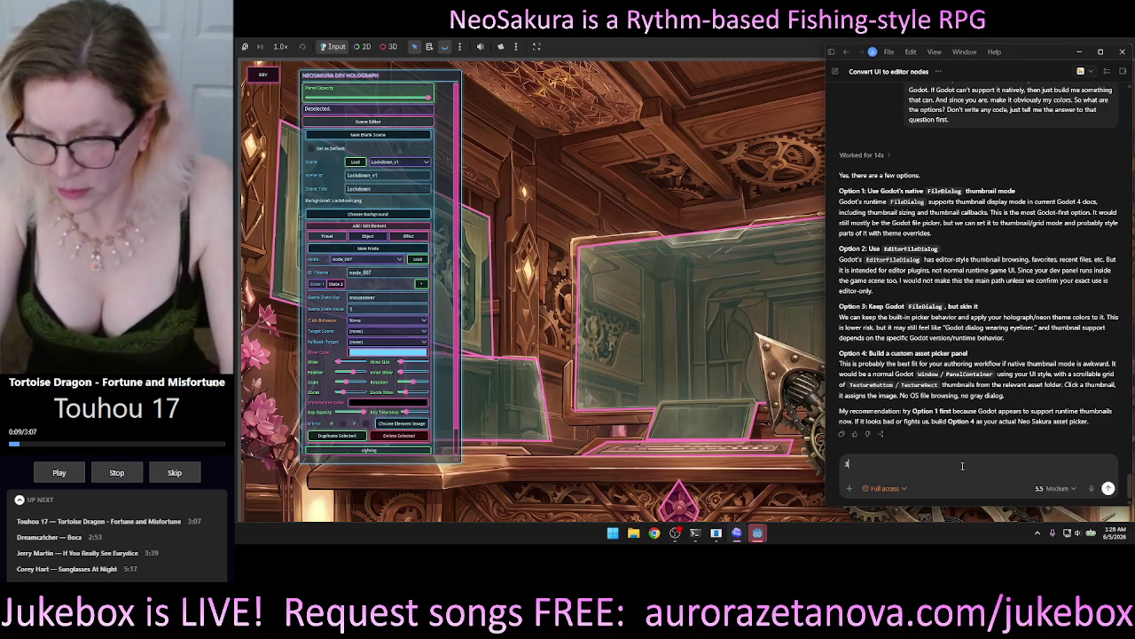
# Step: Send '3' to Codex to theme Godot's built-in FileDialog in the Neo Sakura style
pyautogui.press('Return')
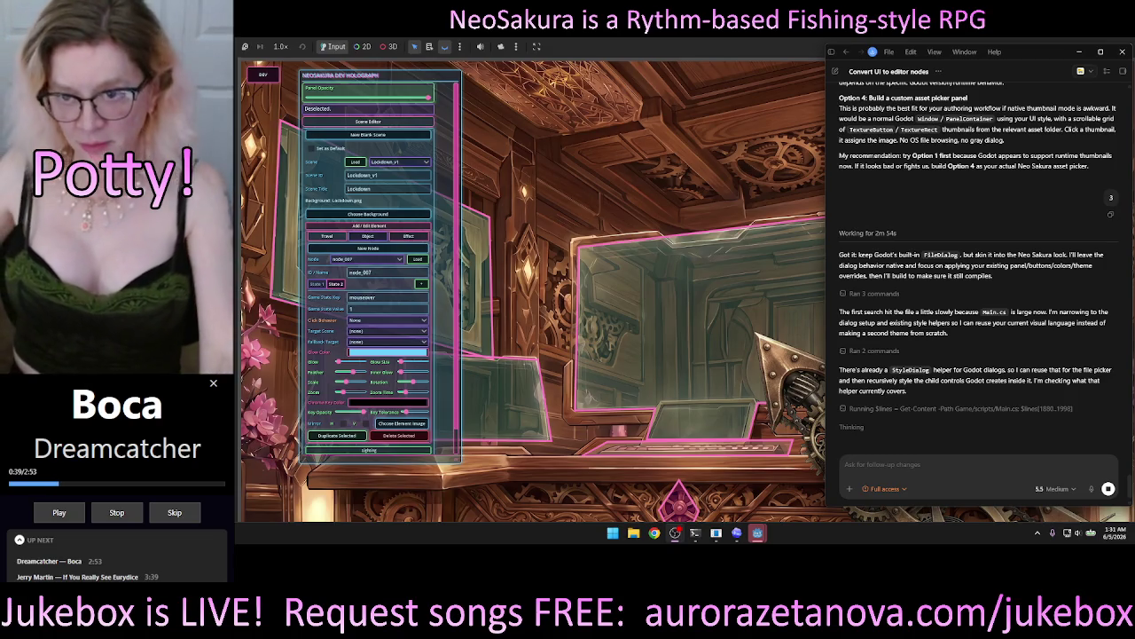
# Step: Focus the Codex follow-up box, then bring the NeoSakura (DEBUG) game window forward
pyautogui.click(938, 466)
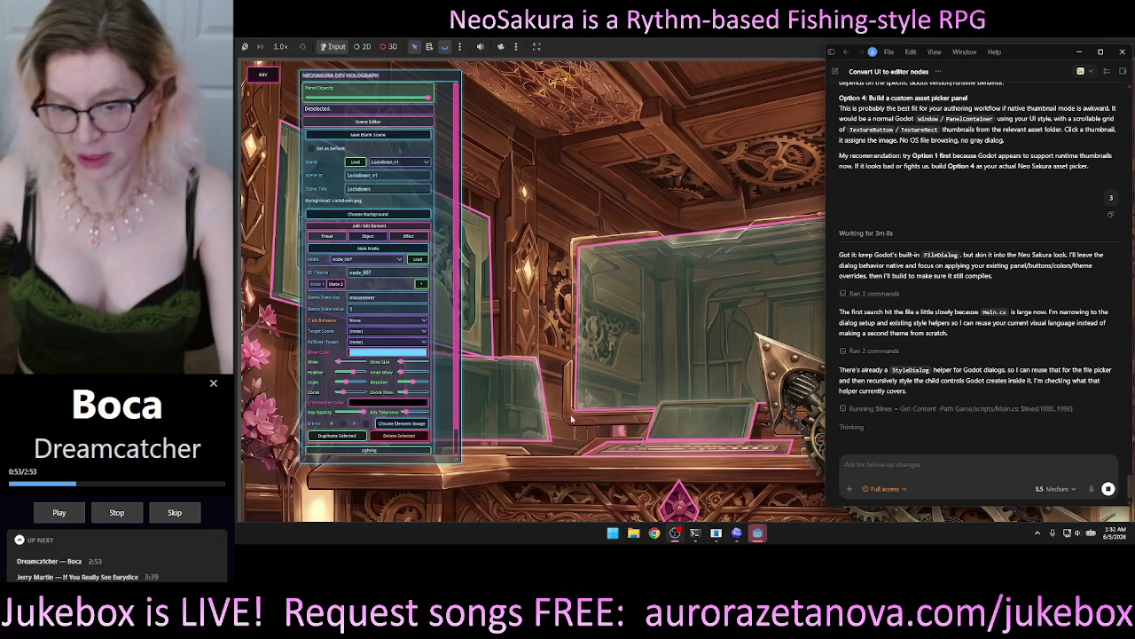
pyautogui.moveTo(757, 532)
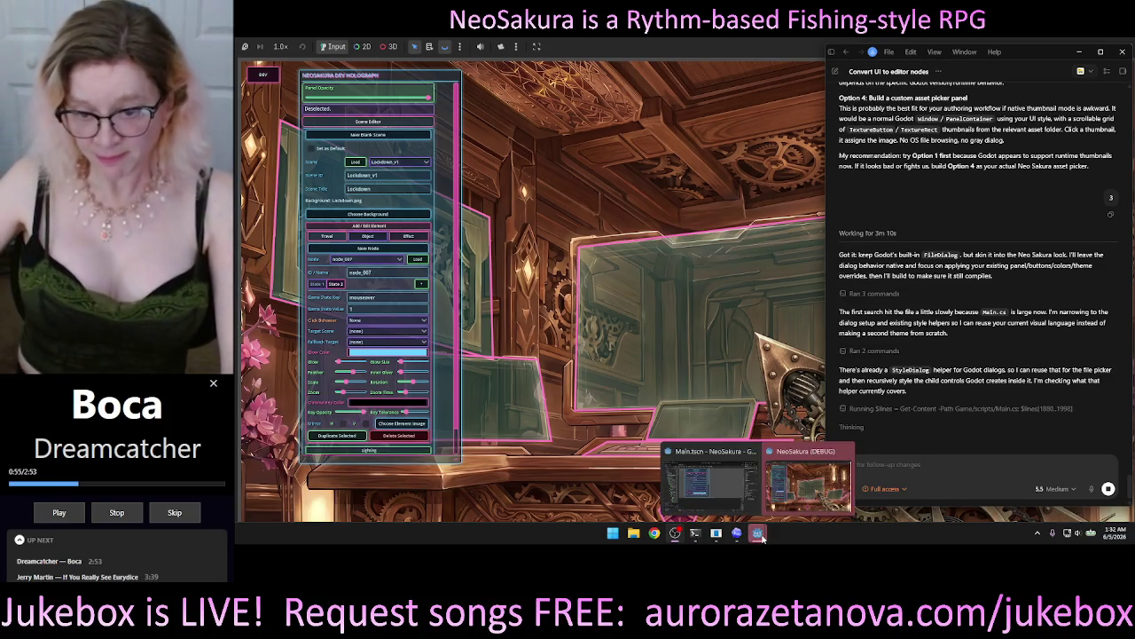
pyautogui.click(780, 510)
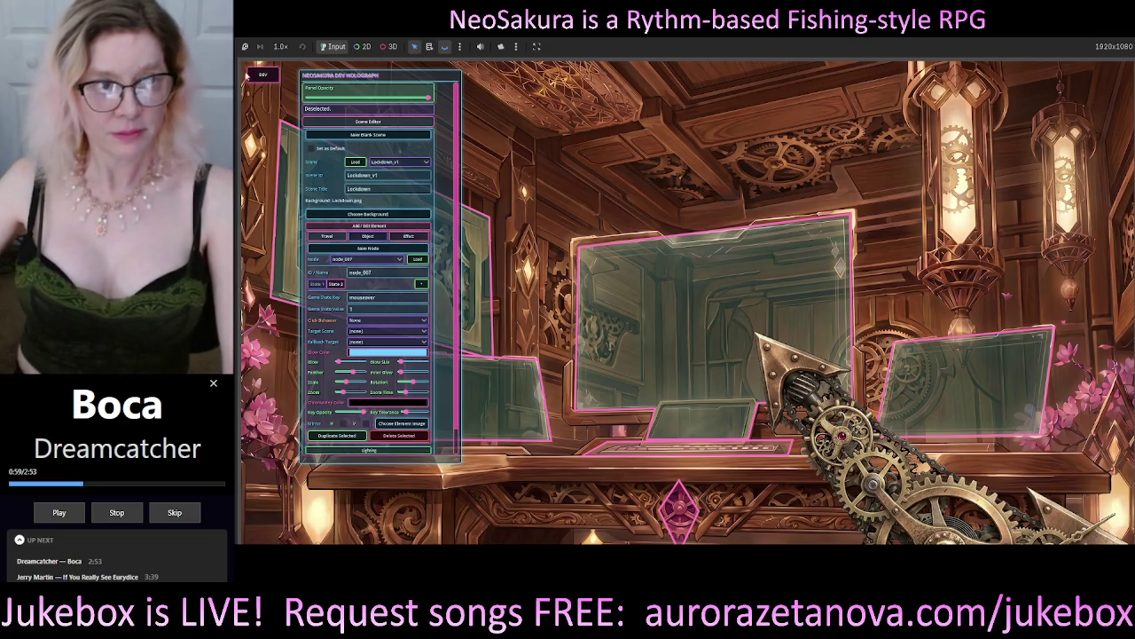
# Step: Drag the gear-arrow node toward the room centre and the holograph panel right, then stop the game
pyautogui.moveTo(910, 500)
pyautogui.mouseDown()
pyautogui.moveTo(825, 256)
pyautogui.moveTo(683, 217)
pyautogui.moveTo(674, 268)
pyautogui.mouseUp()
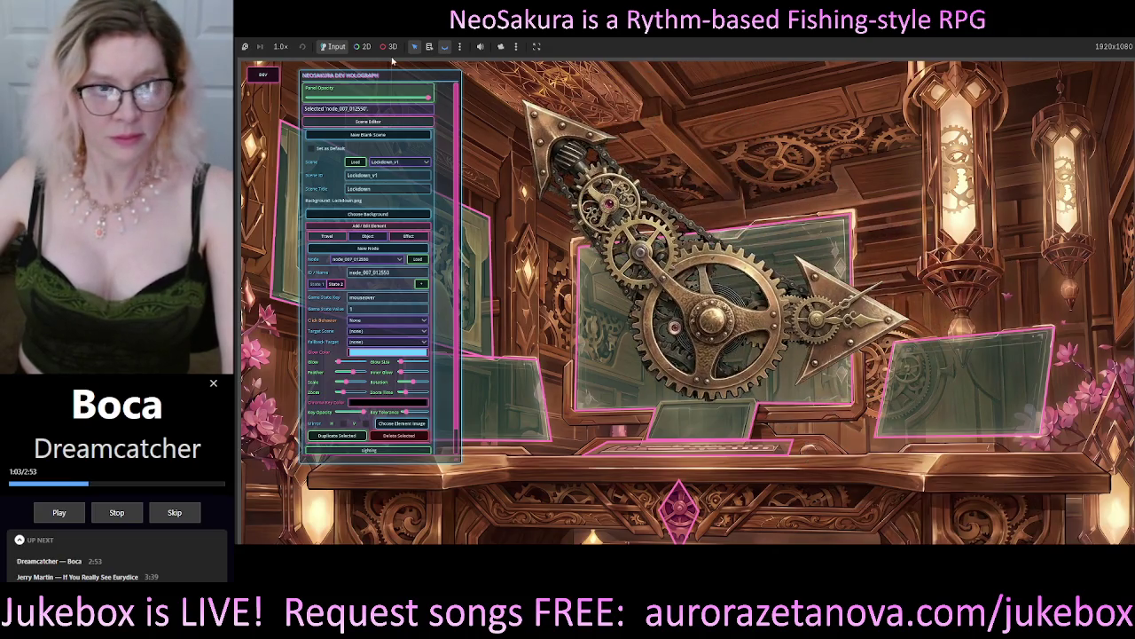
pyautogui.moveTo(408, 78)
pyautogui.mouseDown()
pyautogui.moveTo(396, 91)
pyautogui.moveTo(410, 97)
pyautogui.moveTo(933, 138)
pyautogui.mouseUp()
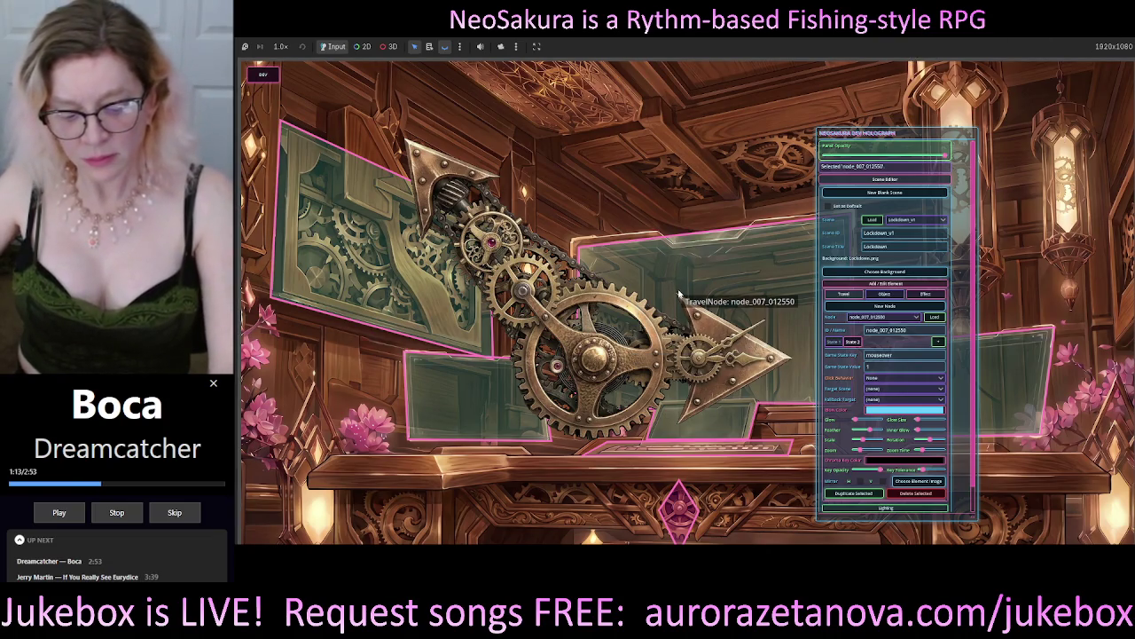
pyautogui.press('F8')
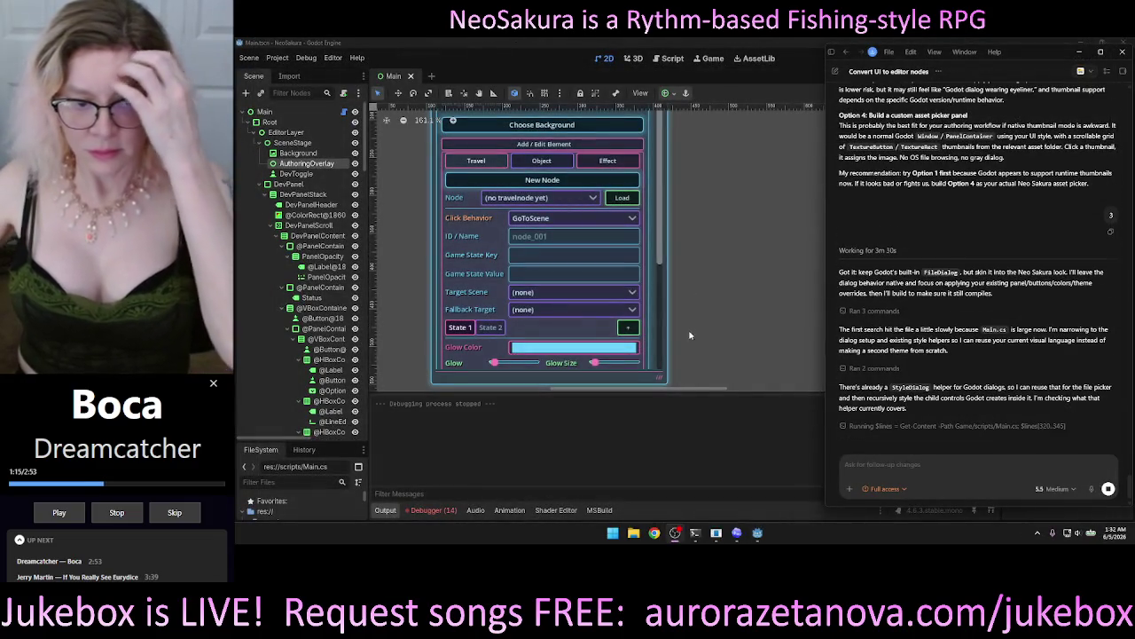
# Step: Focus the Codex chat box, then bring the Godot editor forward and close it
pyautogui.click(958, 467)
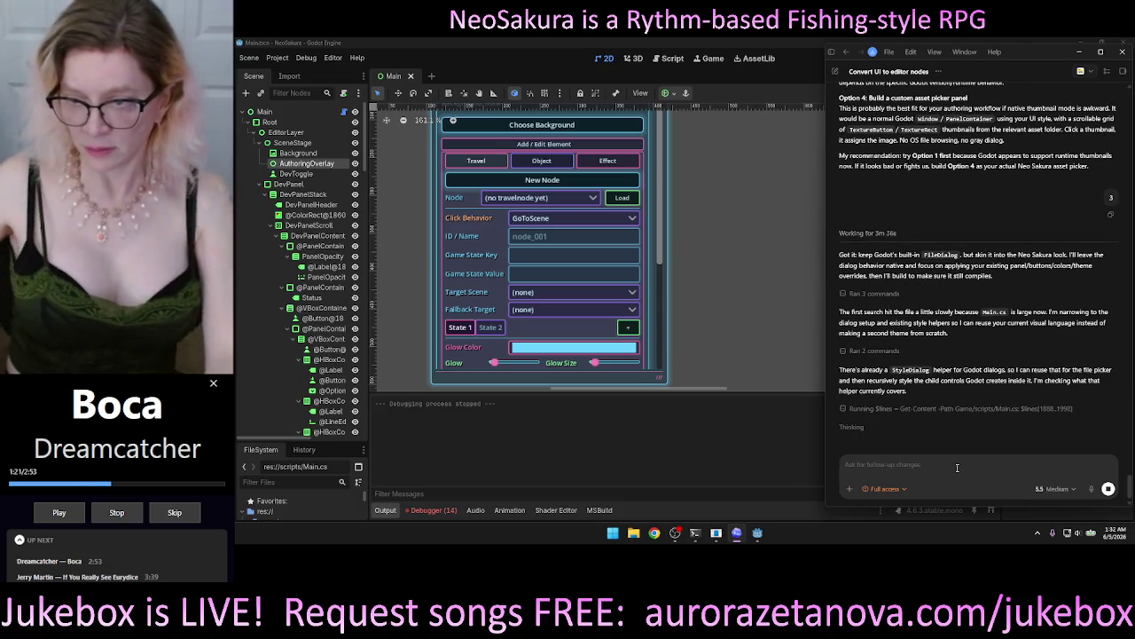
pyautogui.click(760, 407)
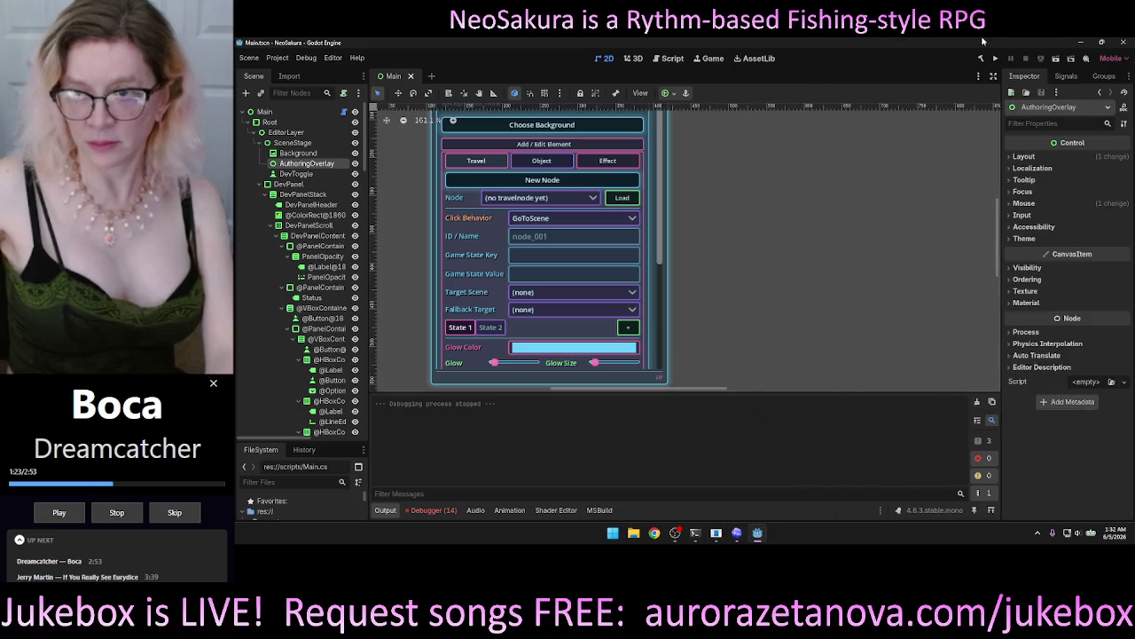
pyautogui.click(1121, 44)
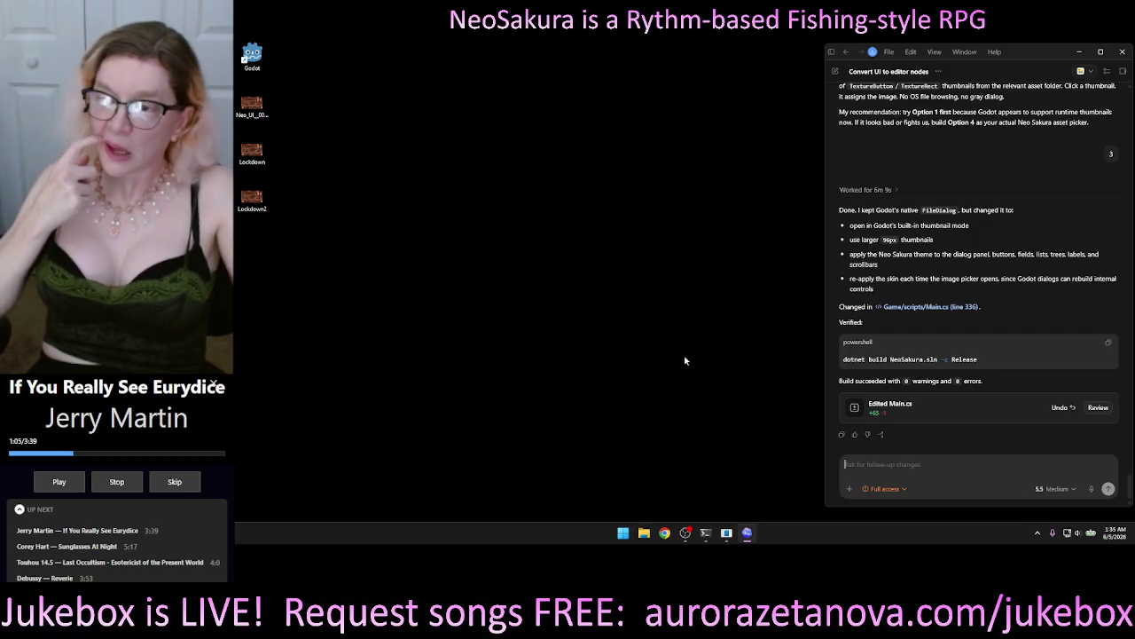
# Step: Launch Godot's Project Manager after Codex finishes the 96px thumbnail FileDialog build
pyautogui.click(247, 62)
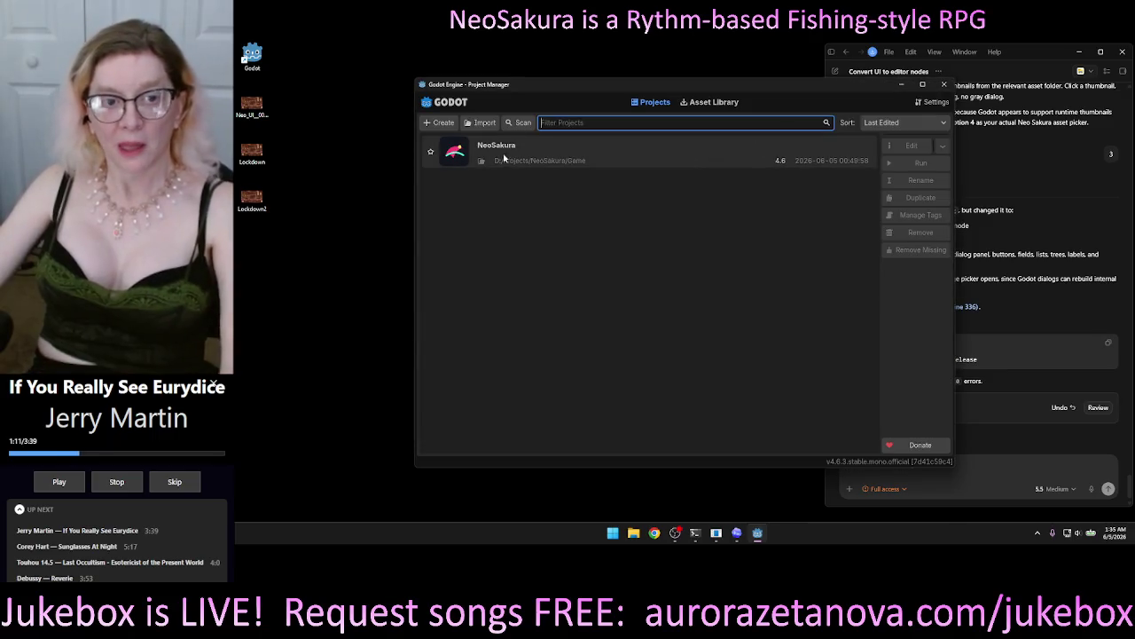
# Step: Select the NeoSakura project in the Project Manager and open it in the editor
pyautogui.click(430, 154)
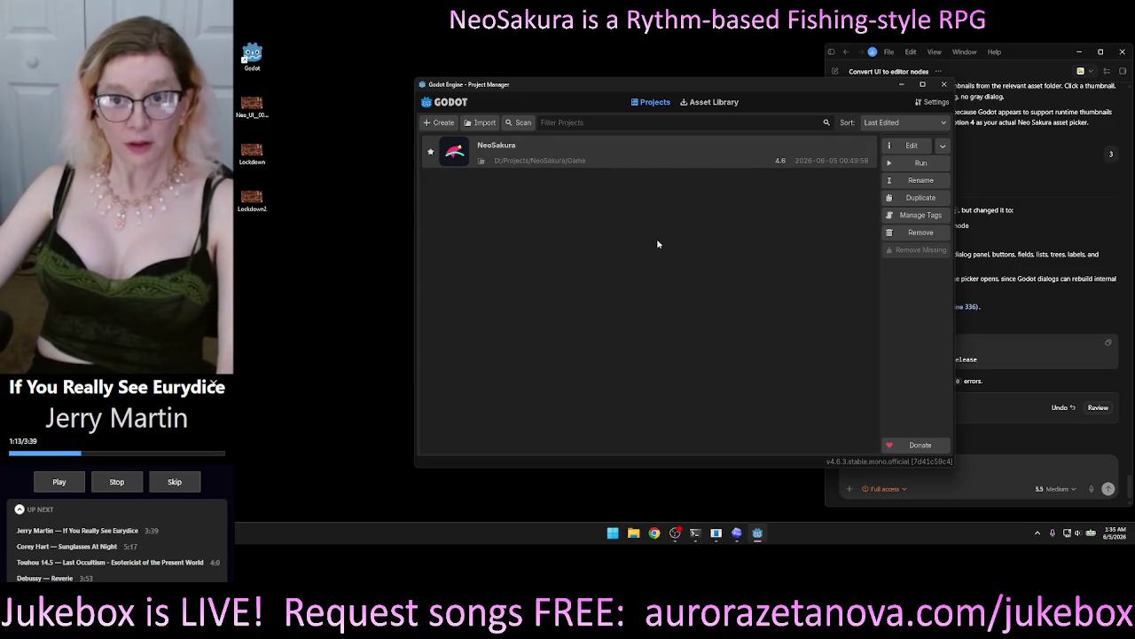
pyautogui.doubleClick(705, 152)
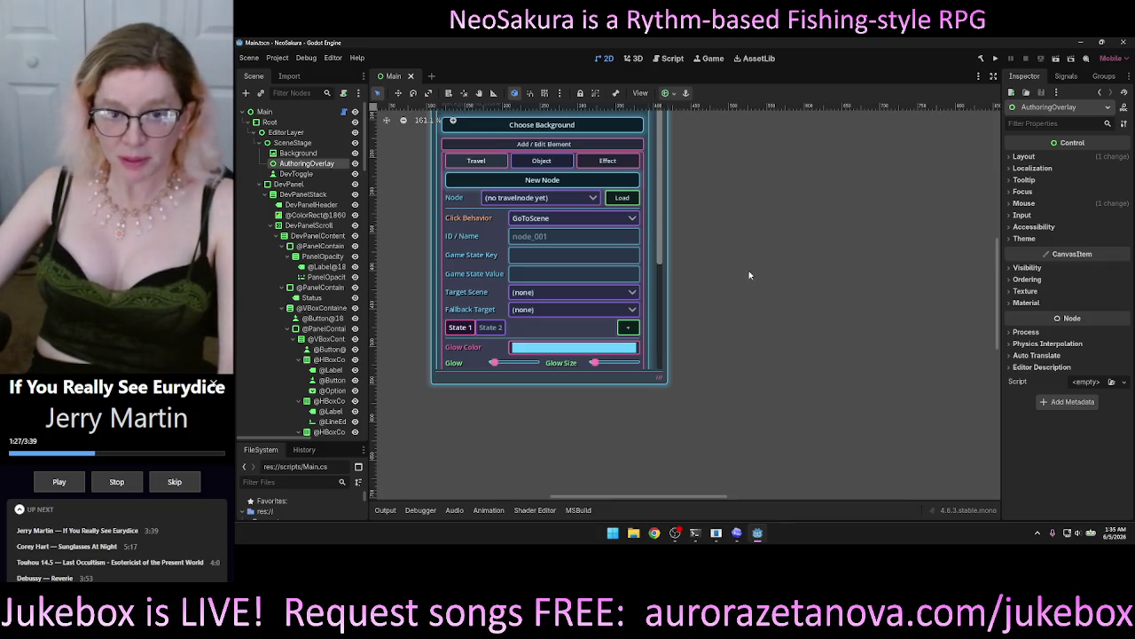
# Step: Select DevPanelScroll, then the AuthoringOverlay node, to view its Inspector properties
pyautogui.scroll(-4, 739, 207)
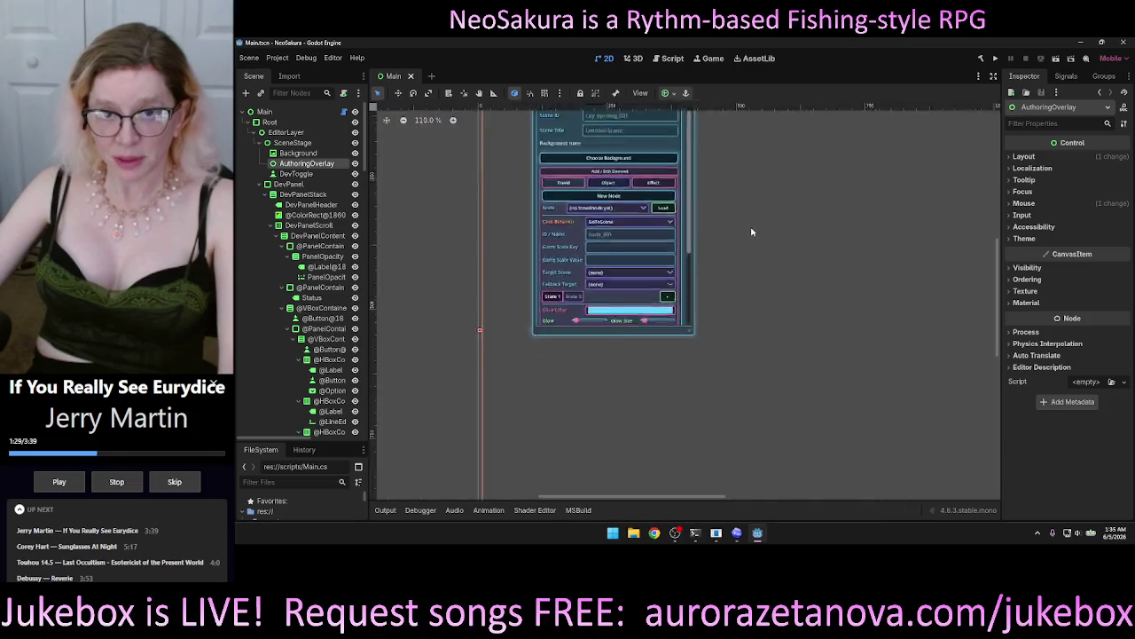
pyautogui.scroll(3, 762, 231)
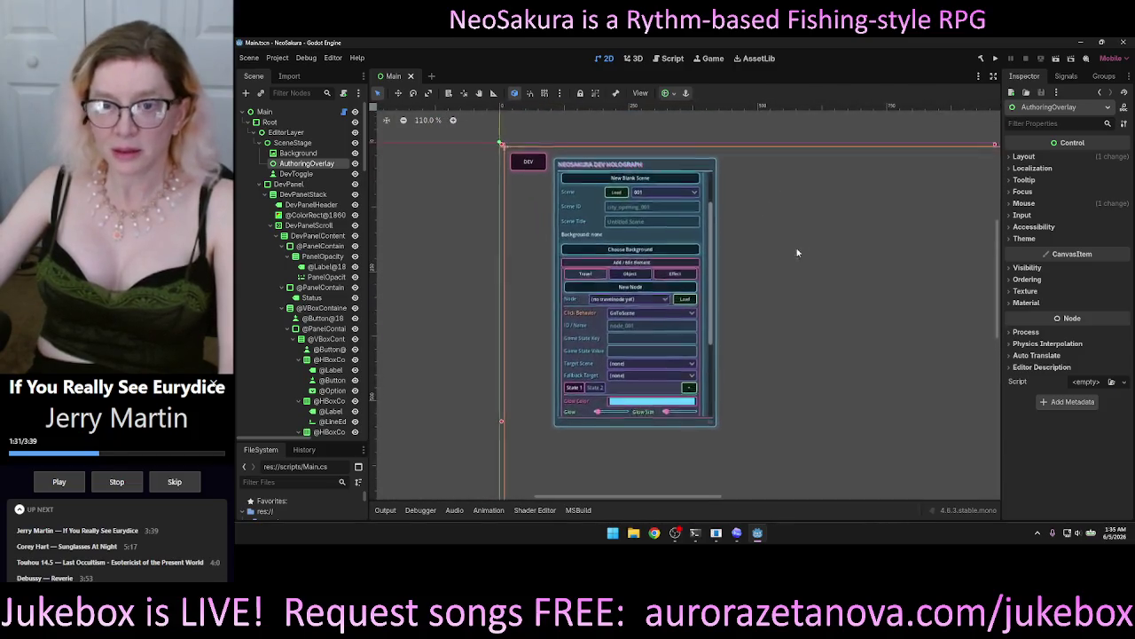
pyautogui.click(715, 252)
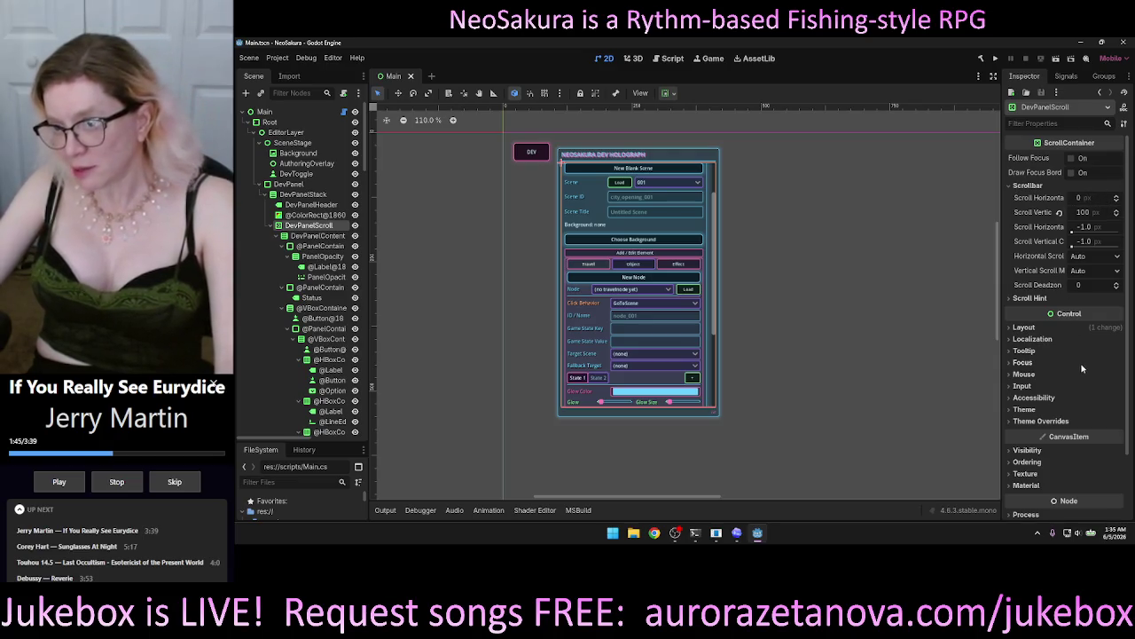
pyautogui.scroll(-3, 1083, 367)
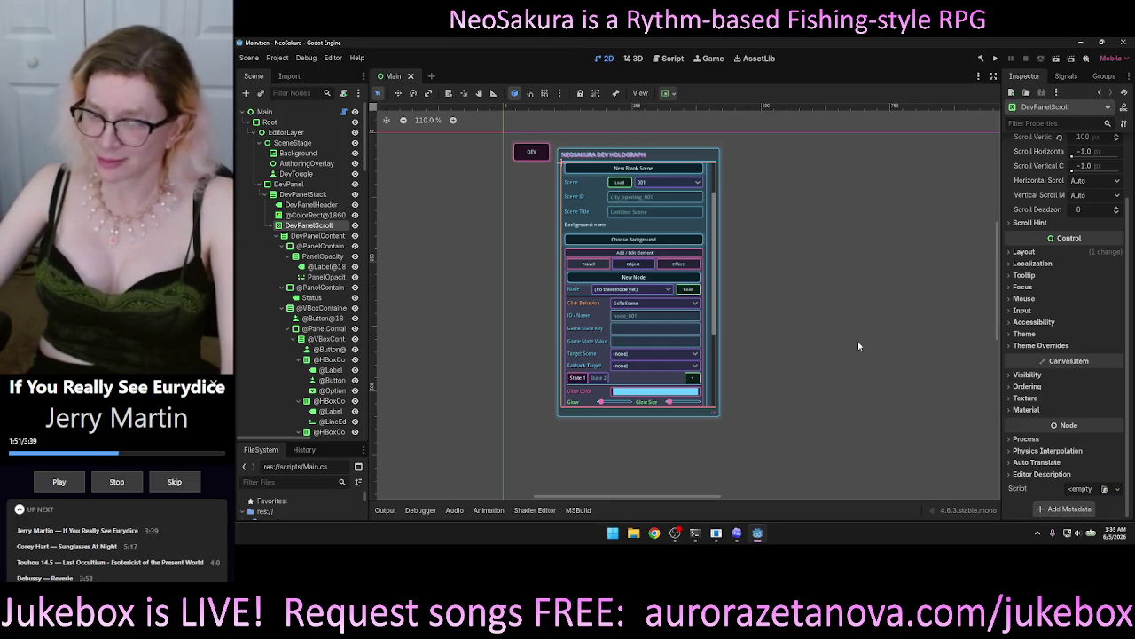
pyautogui.click(821, 404)
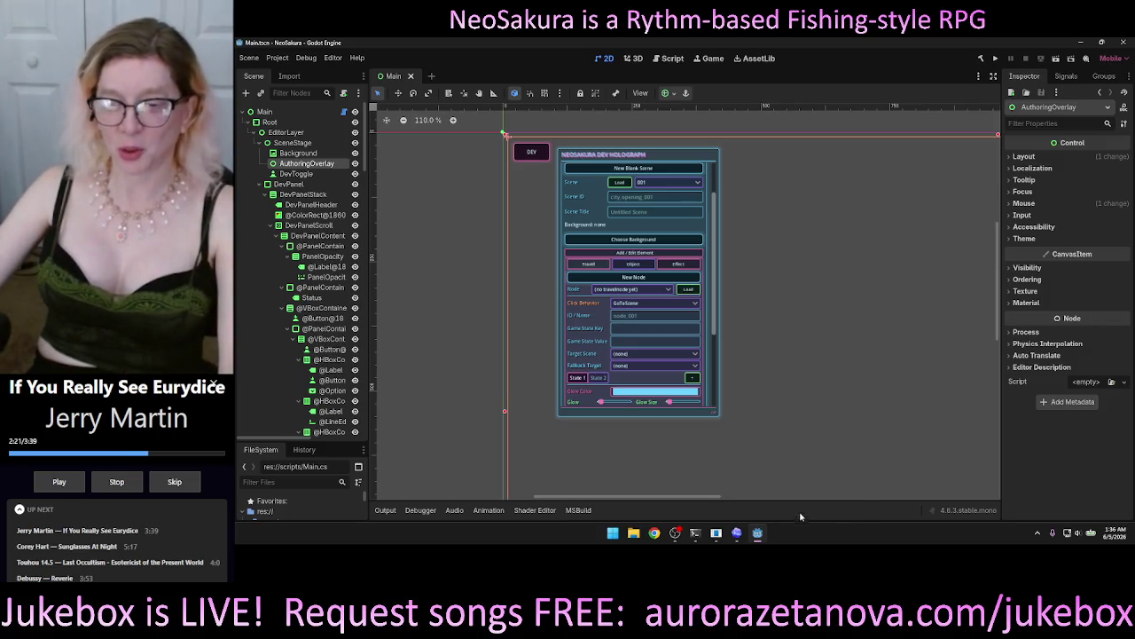
# Step: Read Codex's reply, then run the NeoSakura project and open the dev holograph panel
pyautogui.click(737, 532)
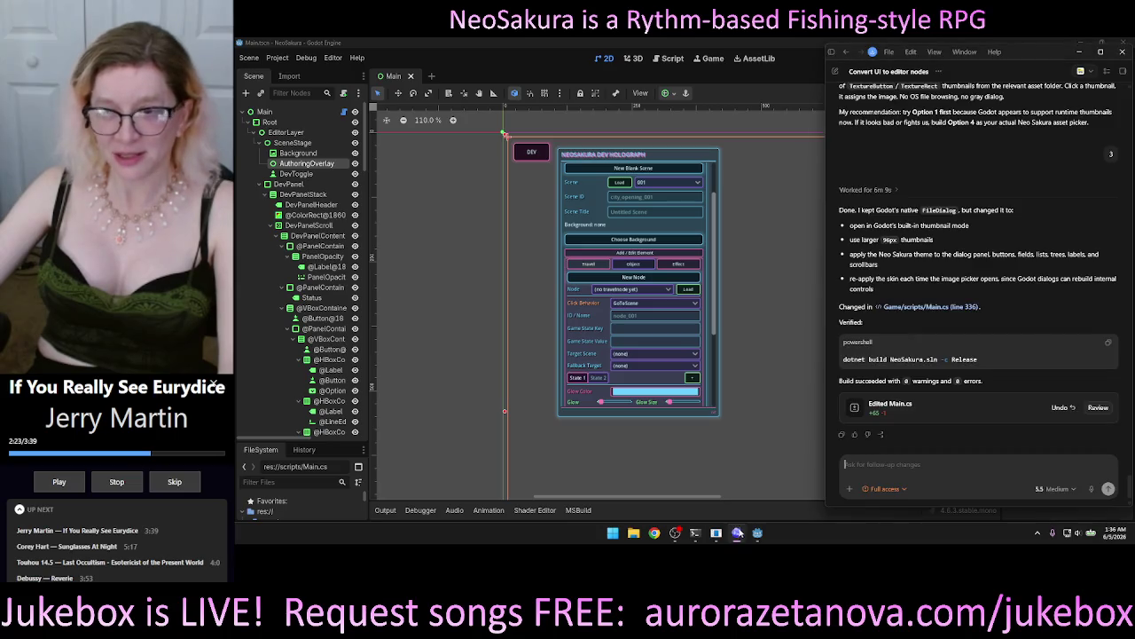
pyautogui.click(933, 471)
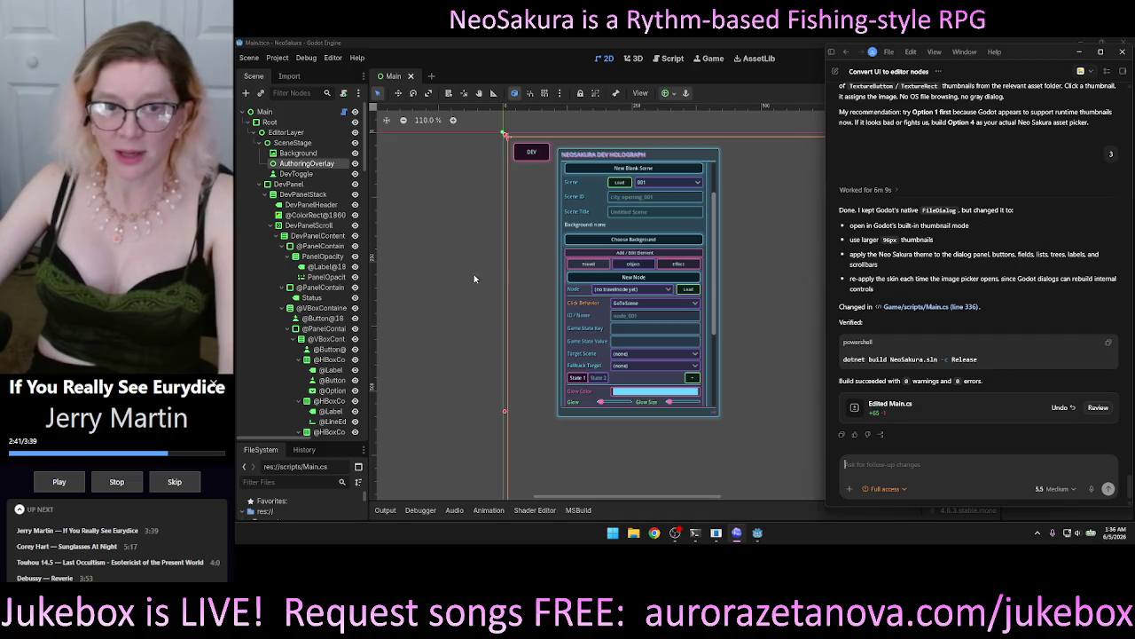
pyautogui.click(819, 44)
pyautogui.click(996, 58)
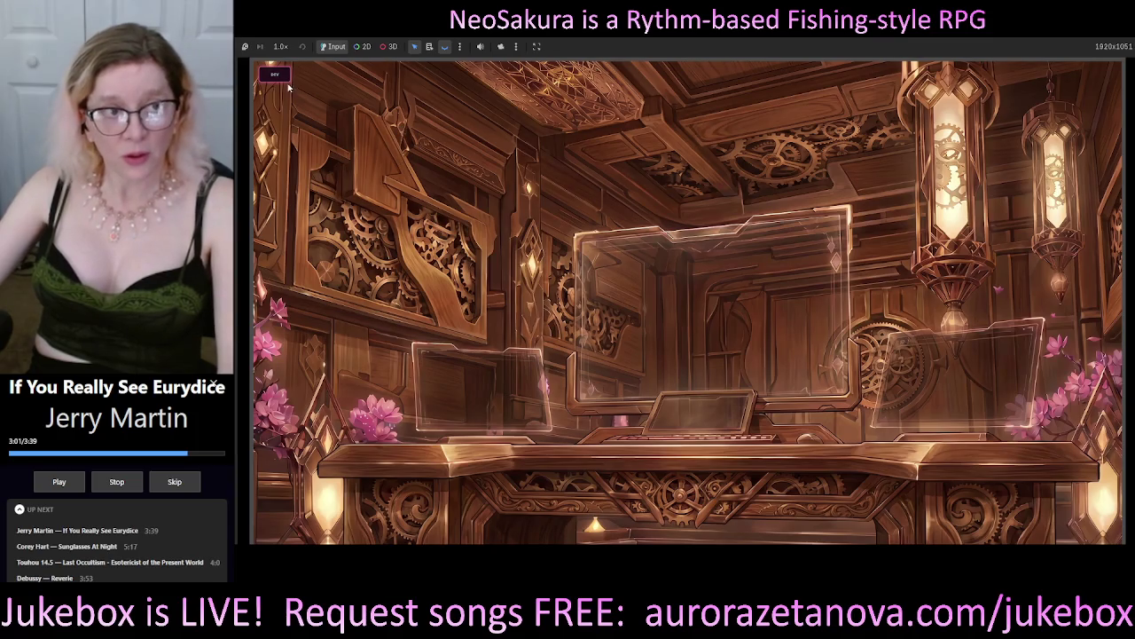
pyautogui.click(275, 74)
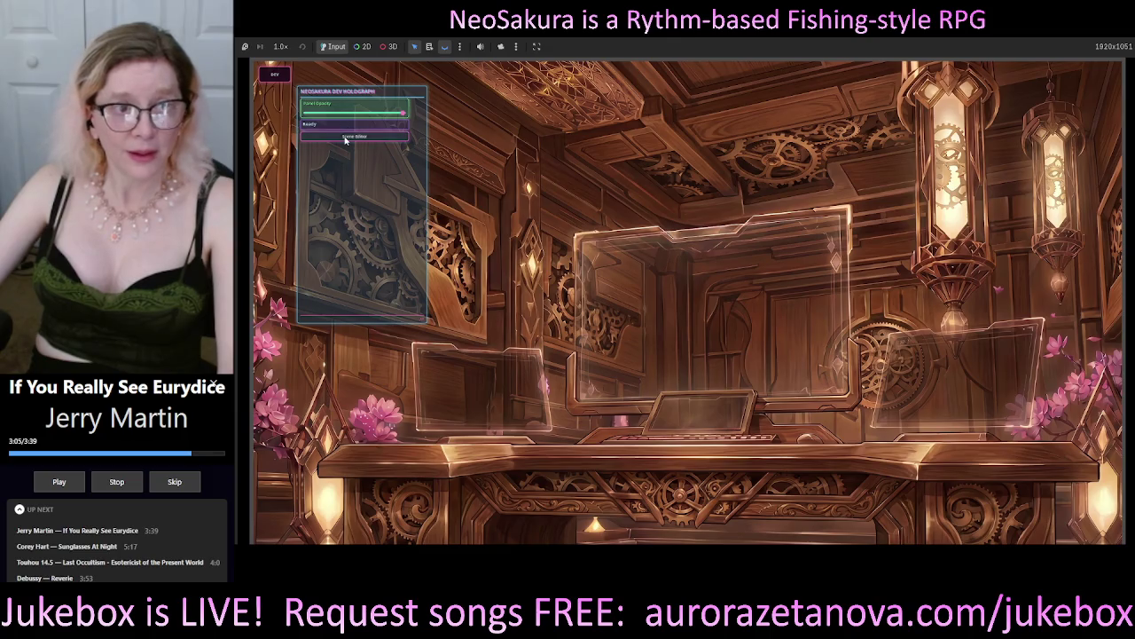
# Step: Expand the Scene Editor and Add/Edit Element sections, then enlarge and centre the holograph panel
pyautogui.click(354, 137)
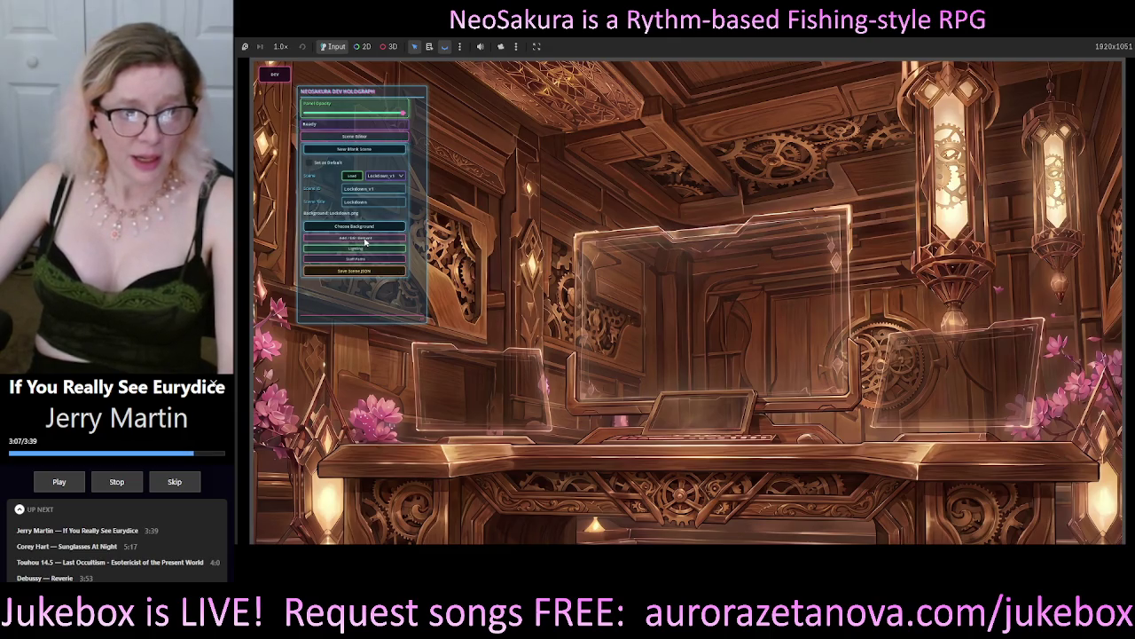
pyautogui.click(368, 237)
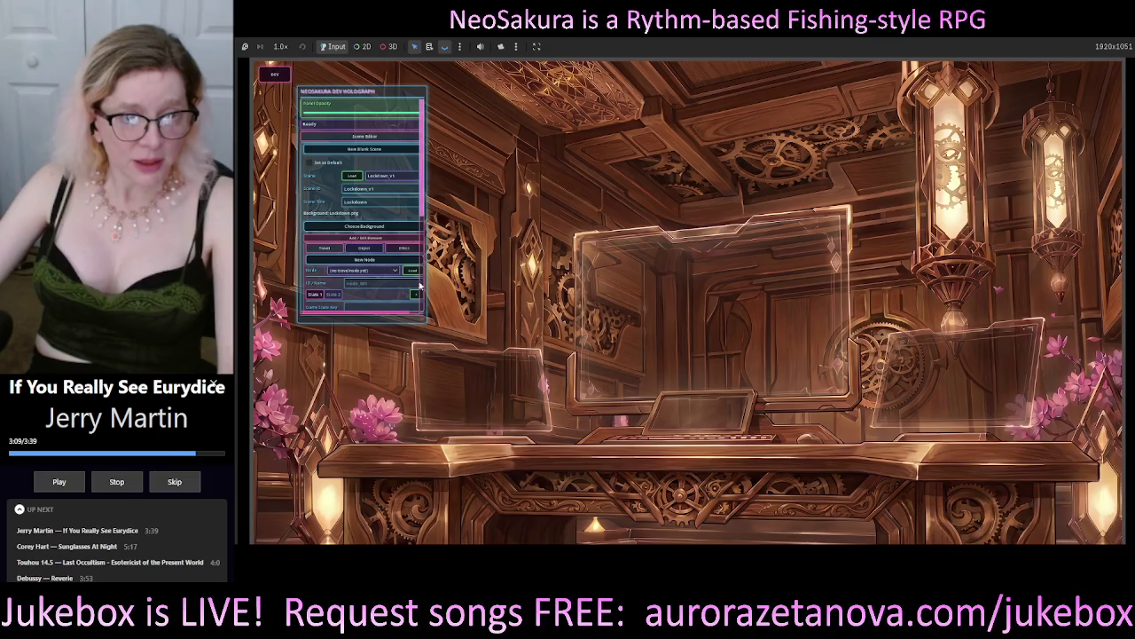
pyautogui.moveTo(422, 322)
pyautogui.mouseDown()
pyautogui.moveTo(461, 399)
pyautogui.moveTo(448, 521)
pyautogui.moveTo(506, 521)
pyautogui.moveTo(520, 535)
pyautogui.moveTo(453, 538)
pyautogui.moveTo(532, 531)
pyautogui.moveTo(523, 527)
pyautogui.moveTo(603, 504)
pyautogui.moveTo(540, 532)
pyautogui.moveTo(458, 526)
pyautogui.mouseUp()
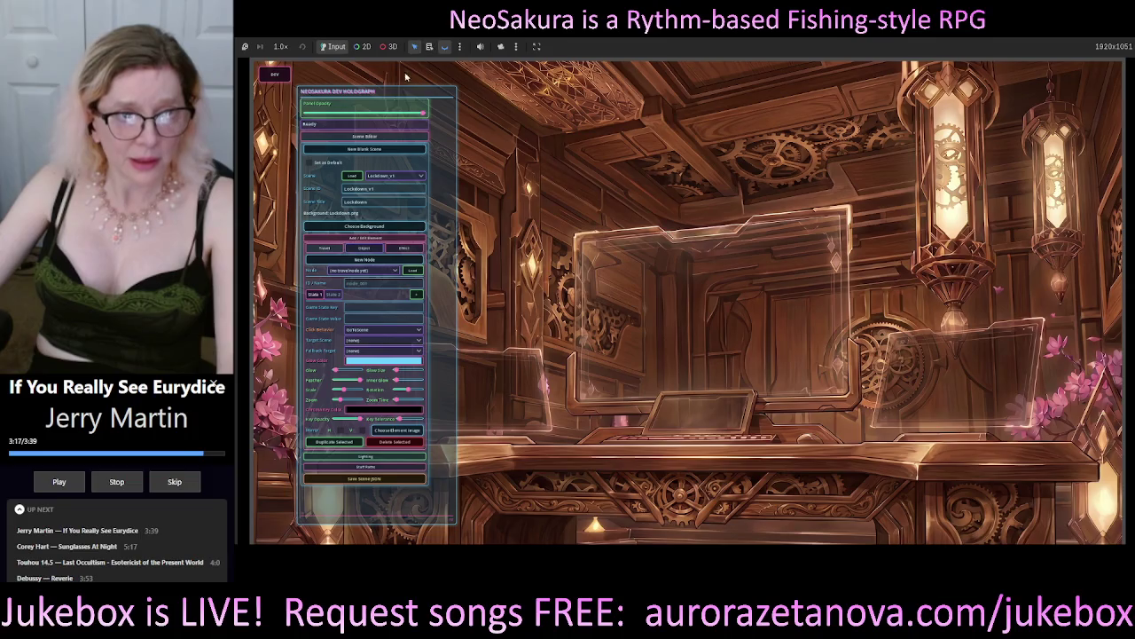
pyautogui.moveTo(390, 93); pyautogui.dragTo(701, 99)
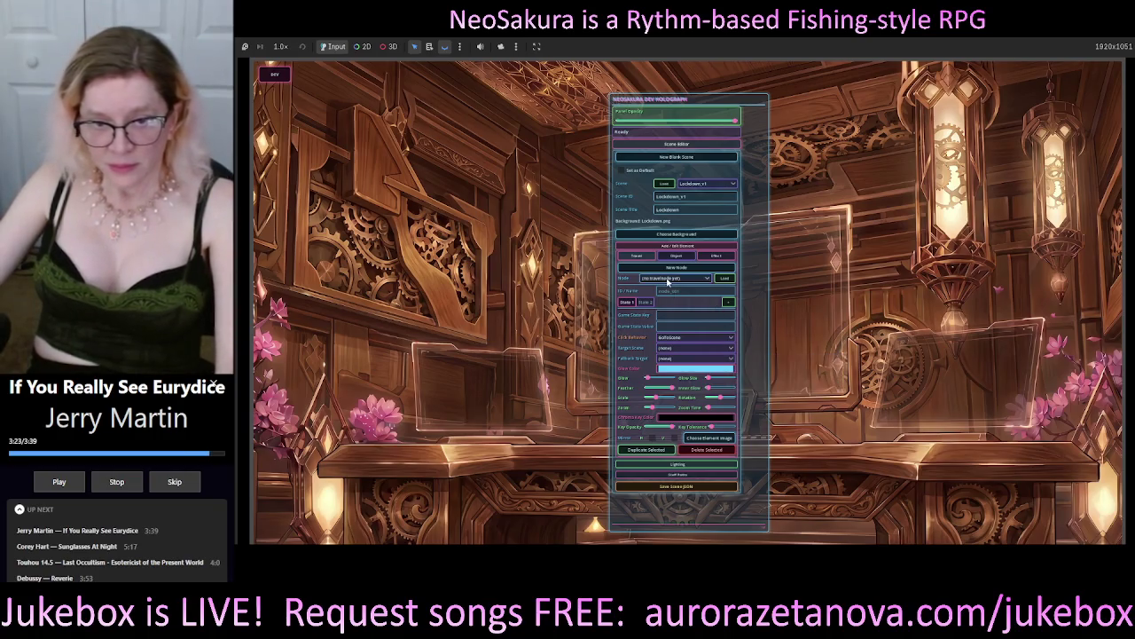
# Step: Check the empty travel node list, switch to the Object tab and pick object_002
pyautogui.click(679, 278)
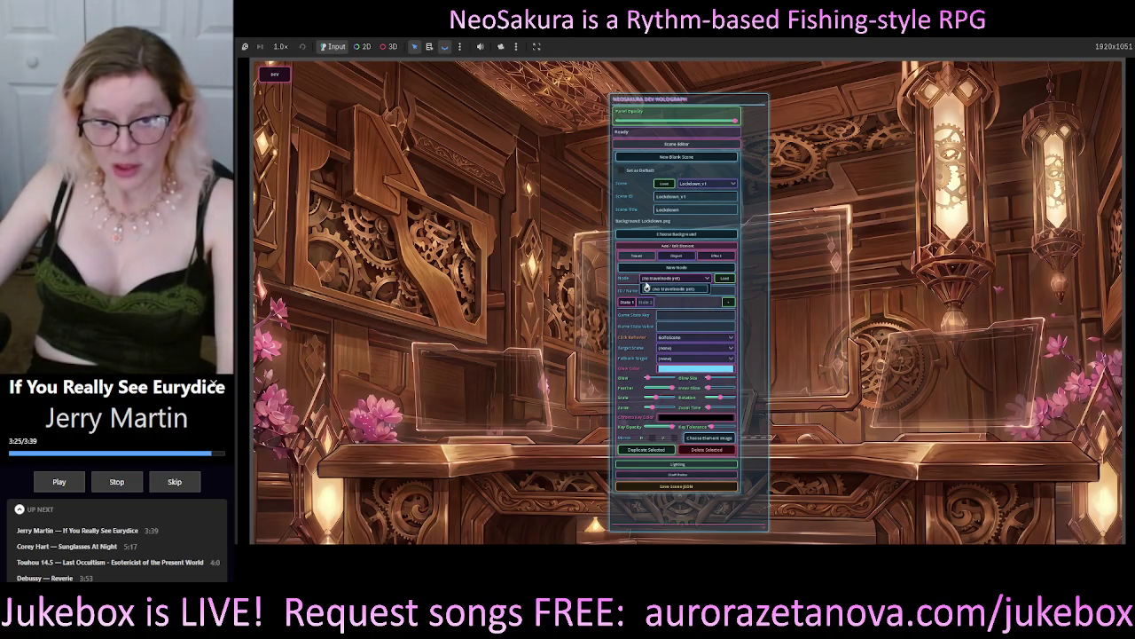
pyautogui.click(679, 289)
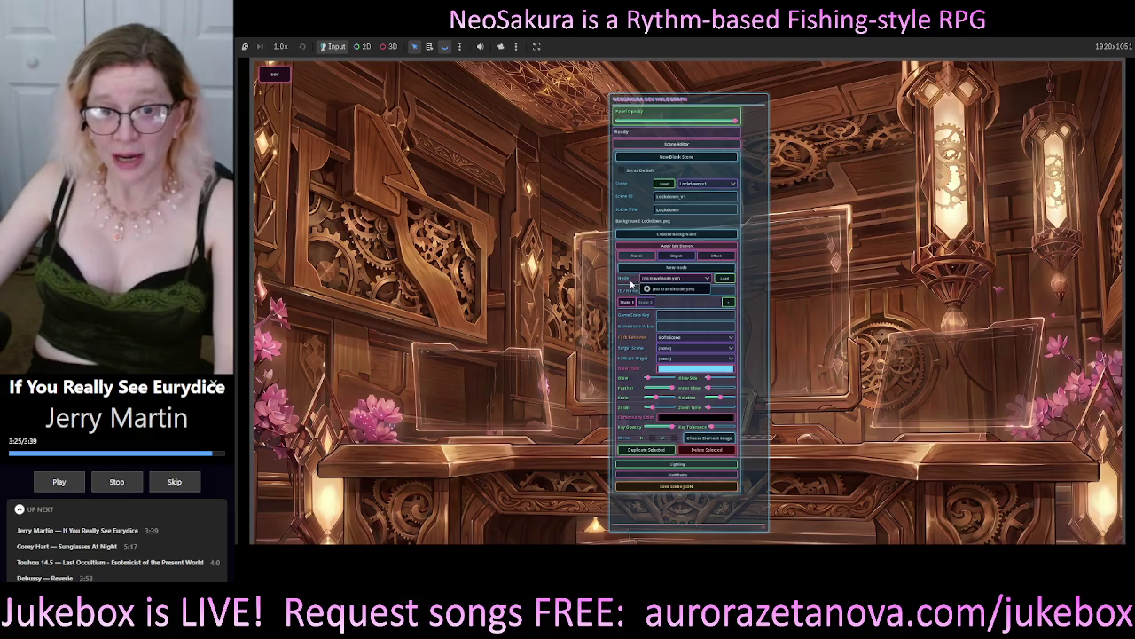
pyautogui.click(676, 256)
pyautogui.click(673, 279)
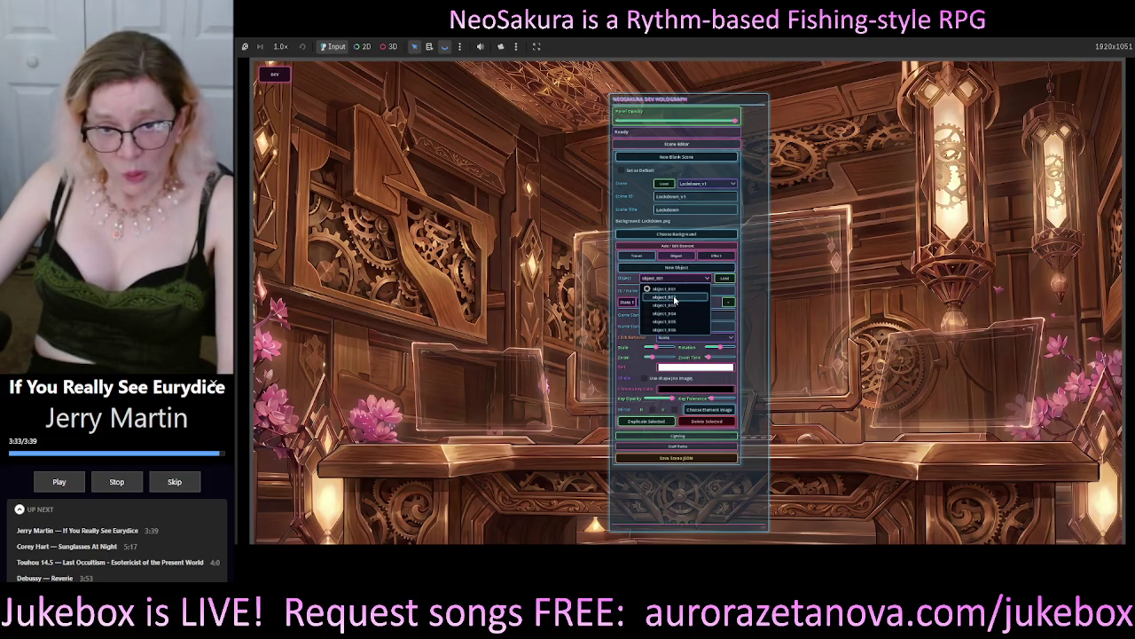
pyautogui.click(675, 301)
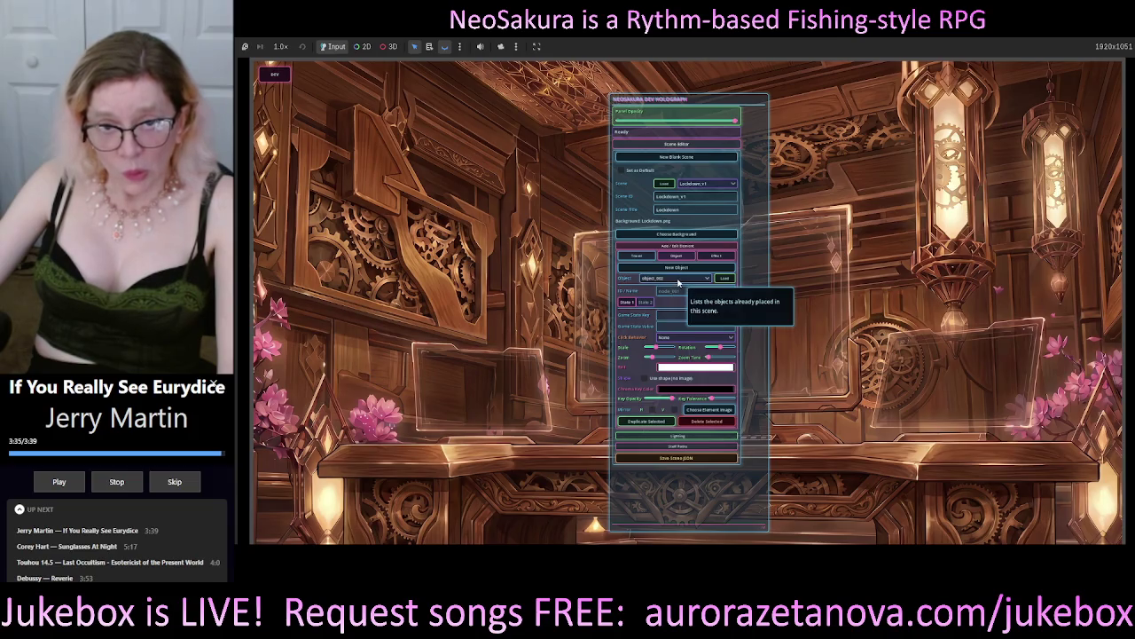
# Step: Reposition the panel, switch to the second state, and load object_001
pyautogui.moveTo(738, 102)
pyautogui.mouseDown()
pyautogui.moveTo(821, 120)
pyautogui.moveTo(1022, 121)
pyautogui.mouseUp()
pyautogui.moveTo(1017, 118); pyautogui.dragTo(937, 113)
pyautogui.click(853, 316)
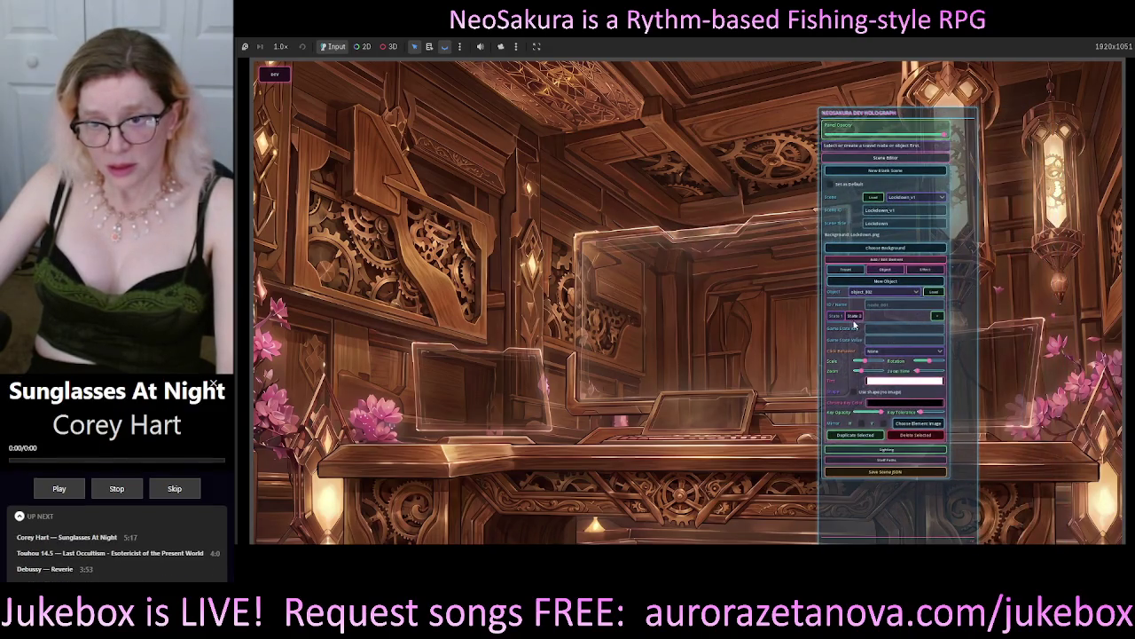
pyautogui.click(887, 291)
pyautogui.click(873, 304)
pyautogui.click(936, 293)
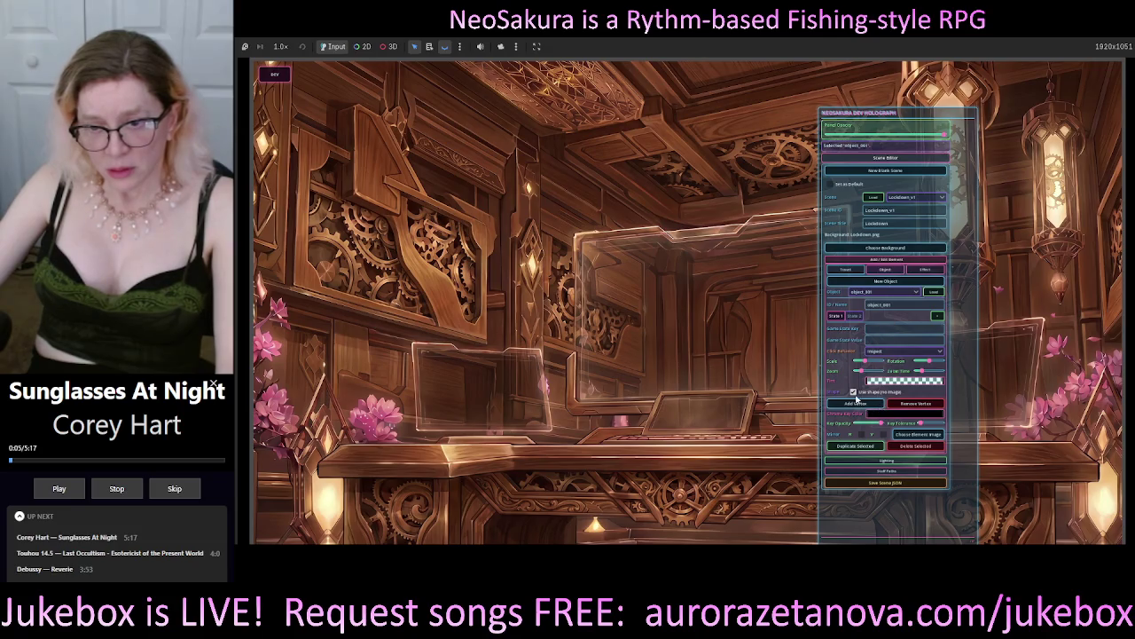
# Step: Toggle object_001's Use shape off and on, then load travel node node_007
pyautogui.click(854, 392)
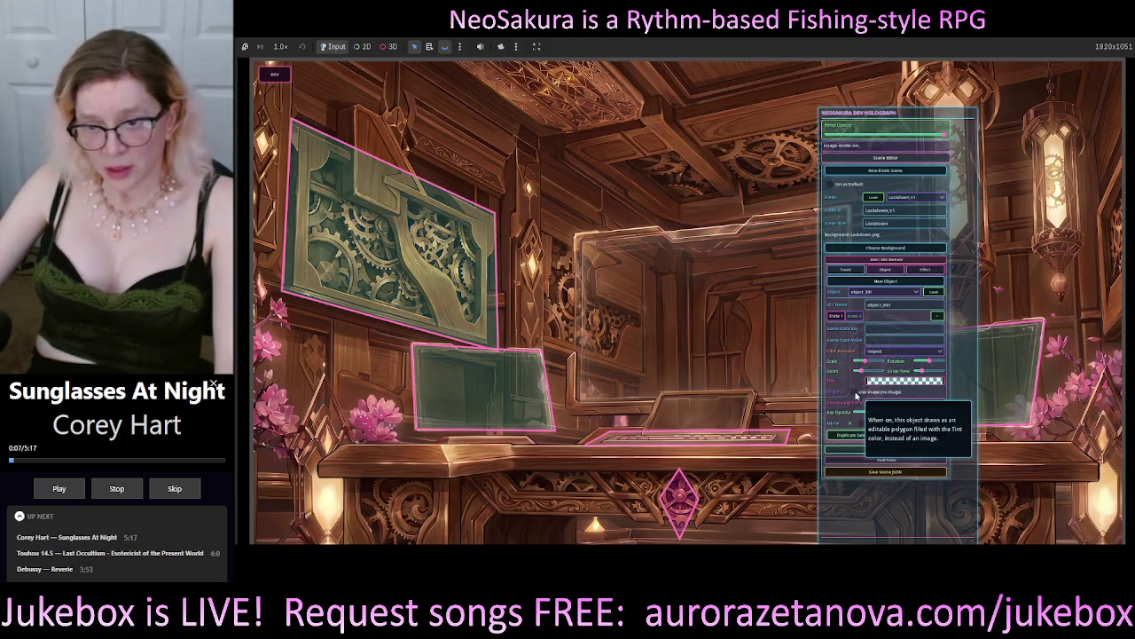
pyautogui.click(854, 395)
pyautogui.moveTo(951, 113)
pyautogui.mouseDown()
pyautogui.moveTo(1078, 113)
pyautogui.moveTo(803, 110)
pyautogui.moveTo(805, 99)
pyautogui.mouseUp()
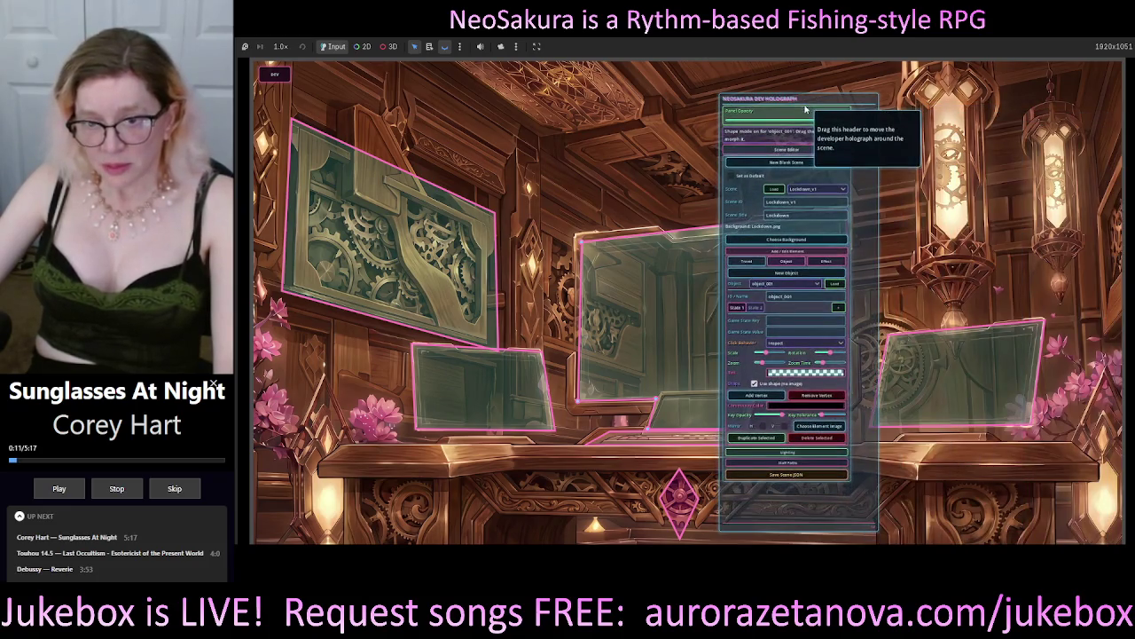
pyautogui.click(748, 262)
pyautogui.click(780, 283)
pyautogui.click(771, 294)
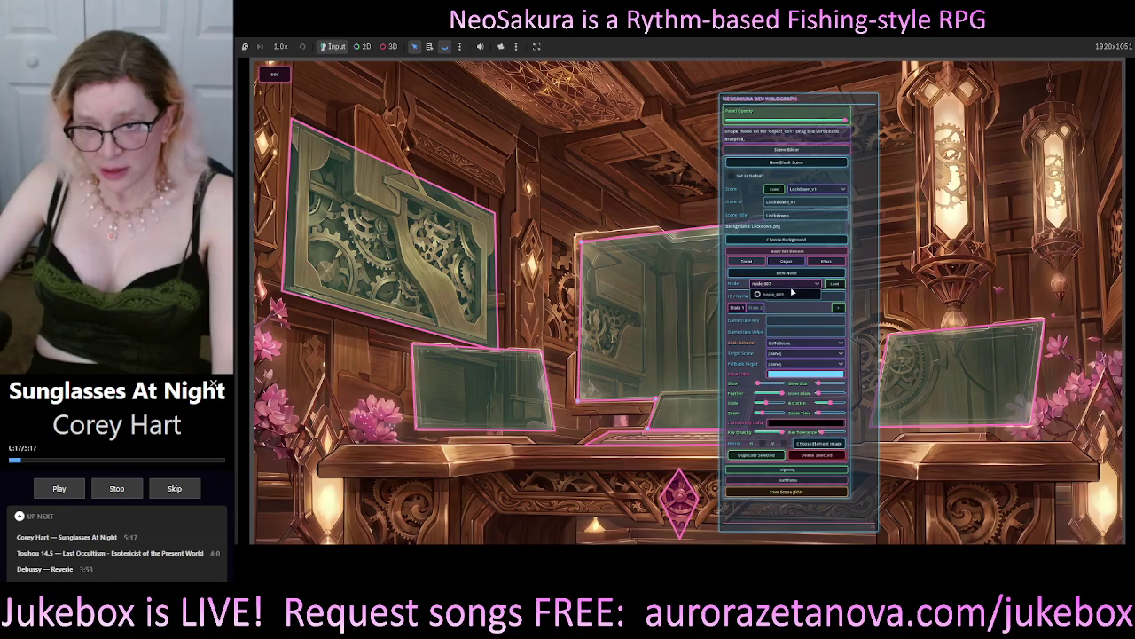
pyautogui.click(833, 280)
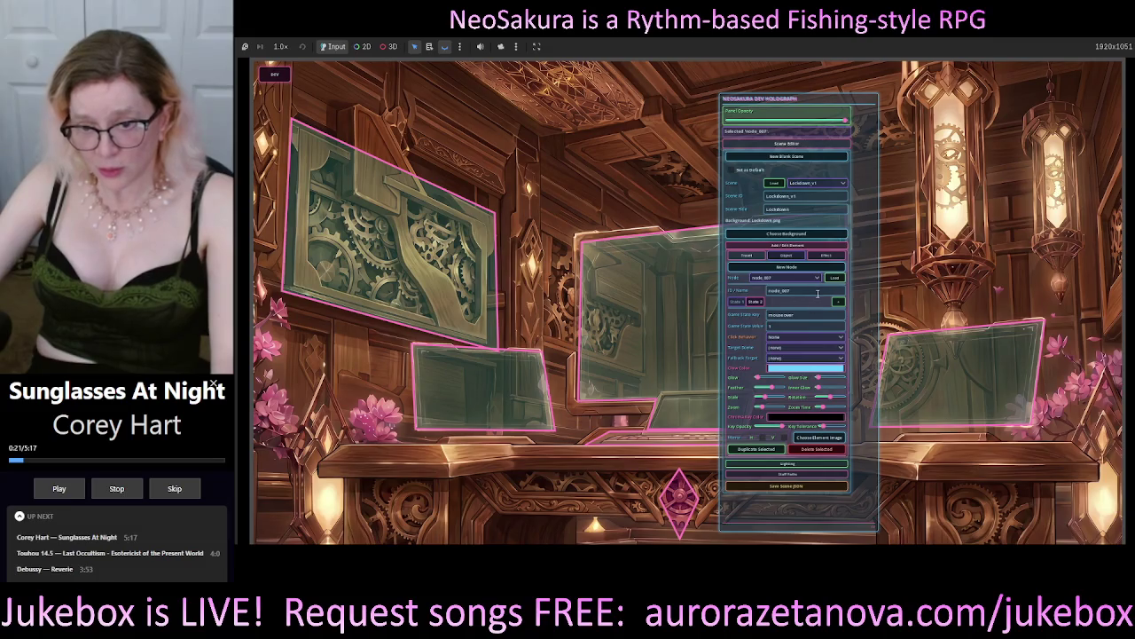
# Step: Flip node_007's State 1 vertically and open the Choose Element Image picker
pyautogui.click(738, 303)
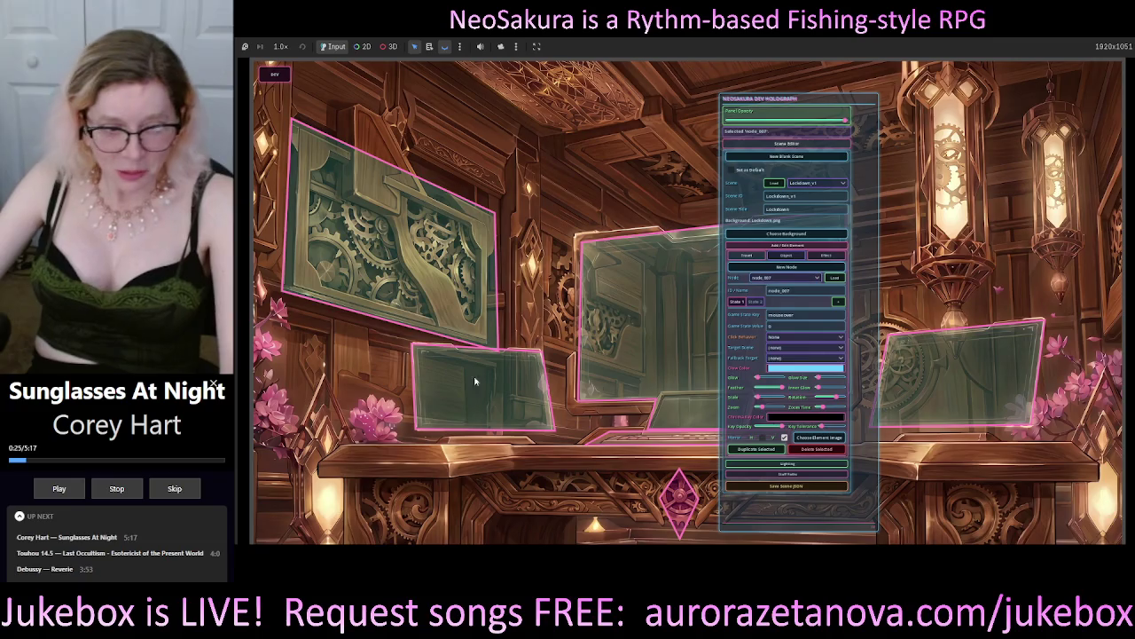
pyautogui.click(784, 437)
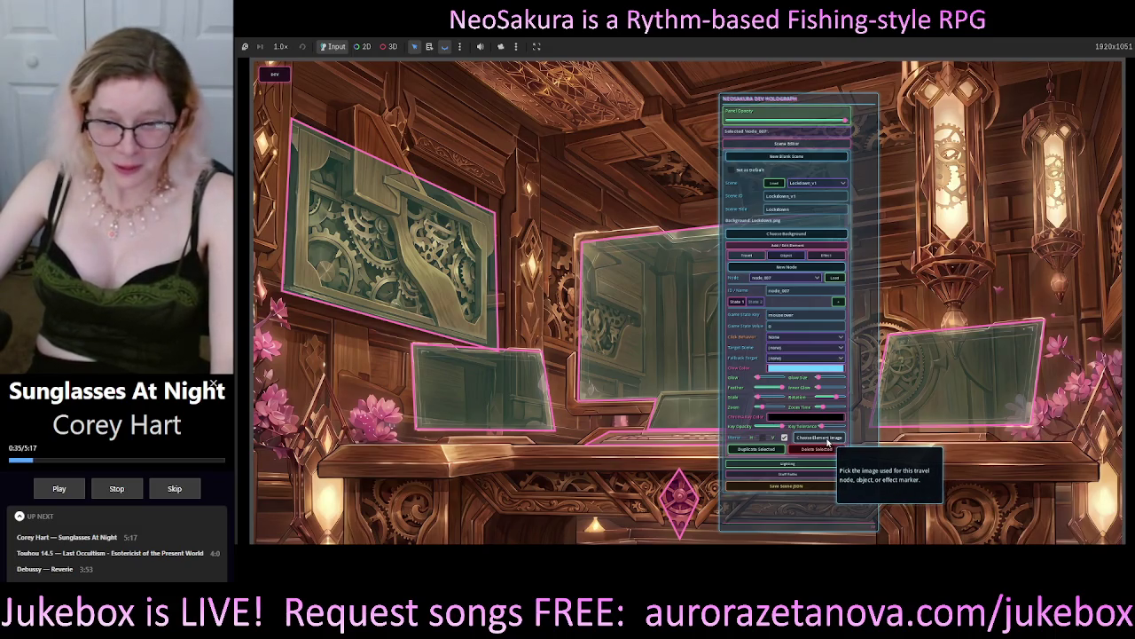
pyautogui.click(825, 437)
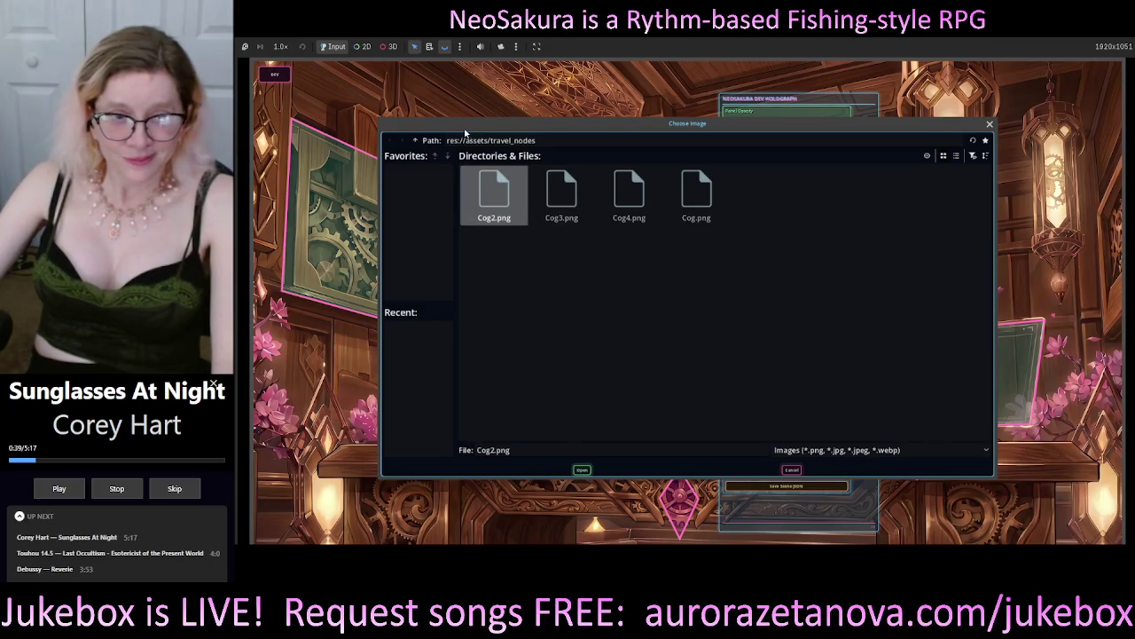
# Step: Browse the picker to res://assets/UI and toggle between list and thumbnail views
pyautogui.click(416, 140)
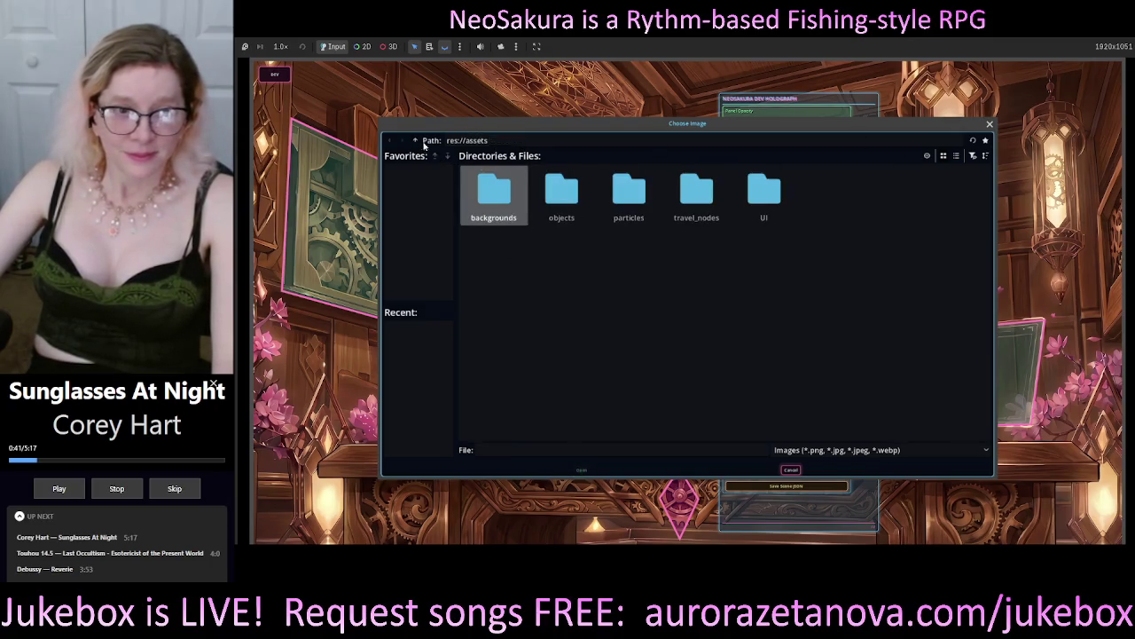
pyautogui.click(764, 199)
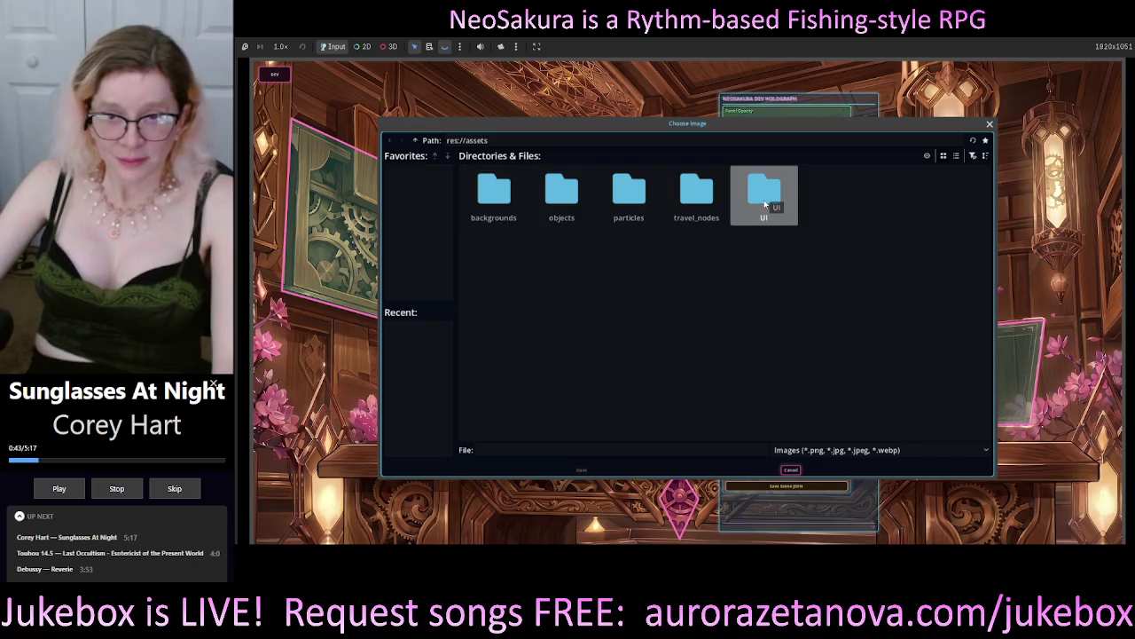
pyautogui.doubleClick(764, 200)
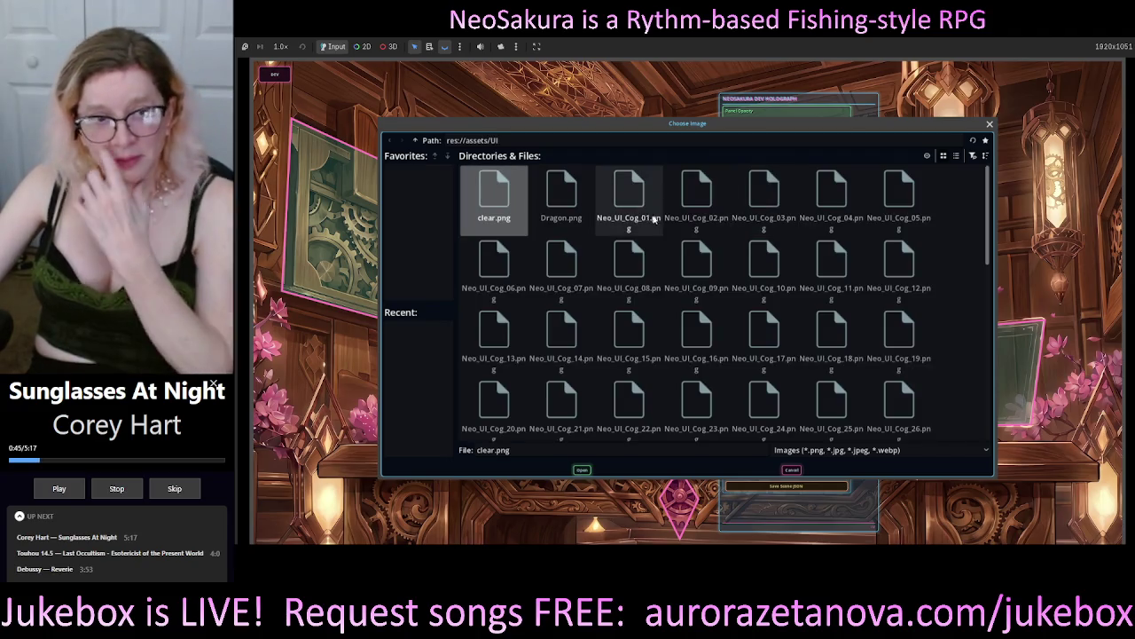
pyautogui.moveTo(783, 123)
pyautogui.mouseDown()
pyautogui.moveTo(799, 132)
pyautogui.moveTo(790, 138)
pyautogui.mouseUp()
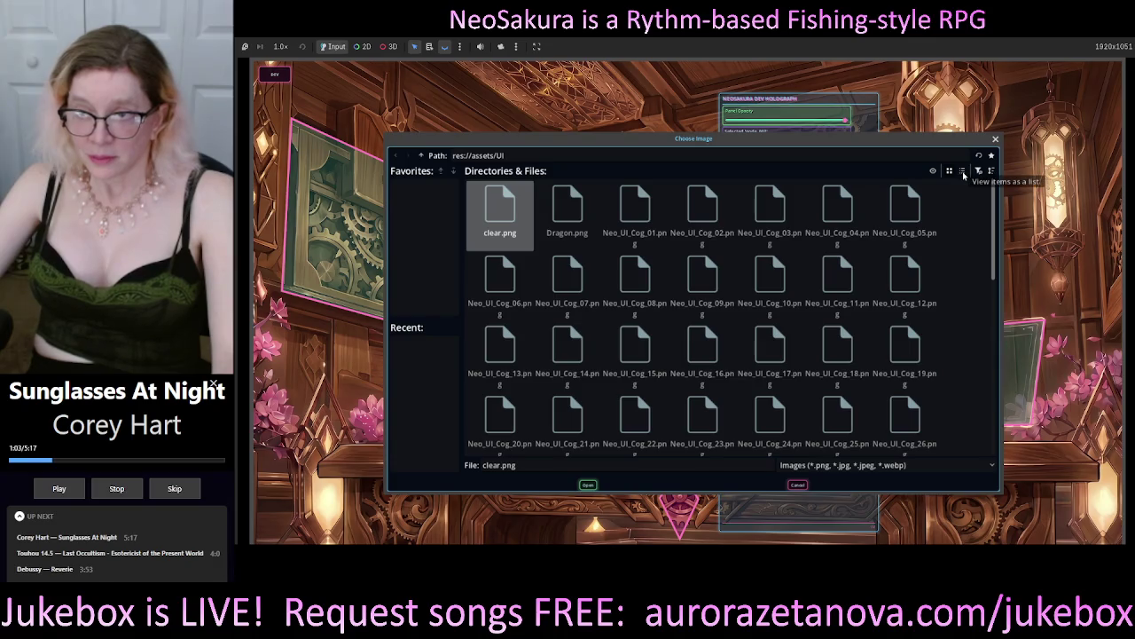
pyautogui.click(964, 171)
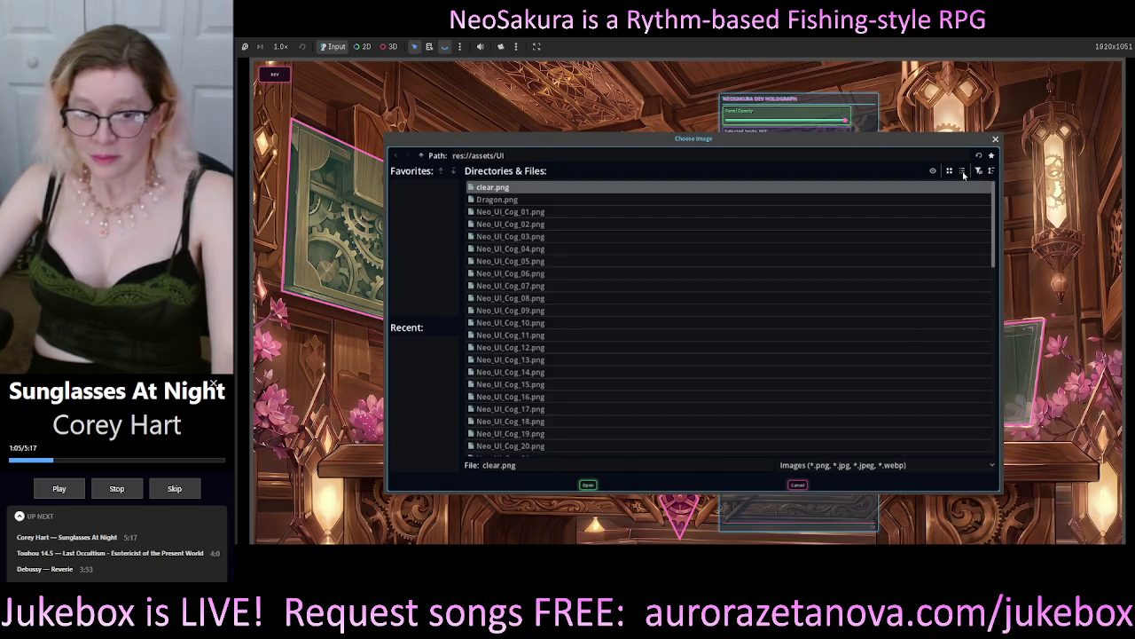
pyautogui.click(951, 174)
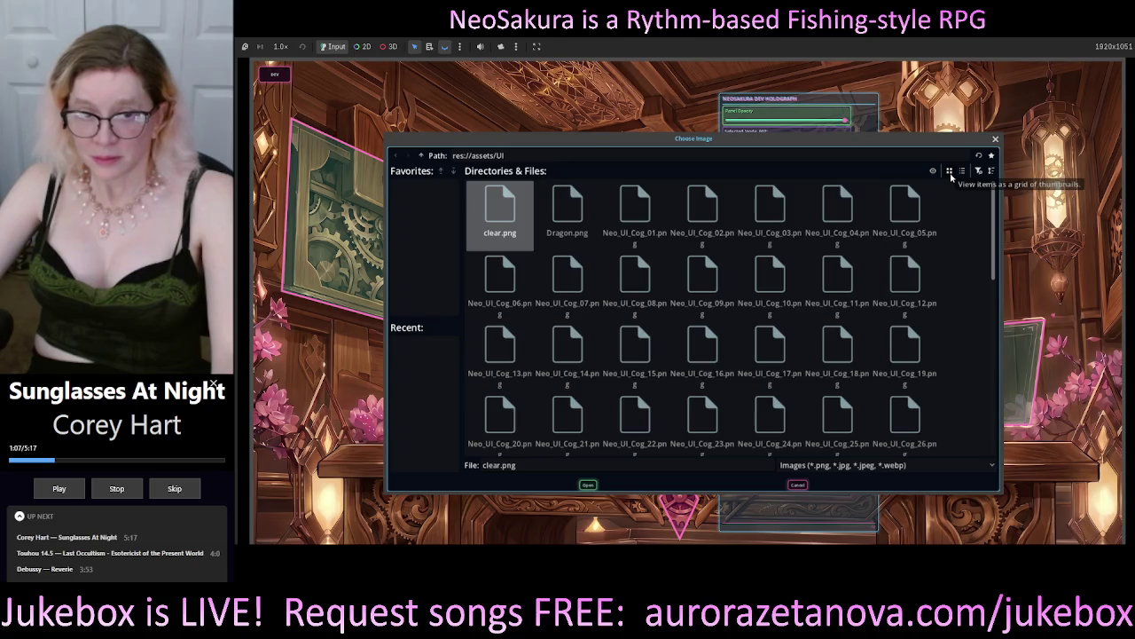
pyautogui.click(634, 208)
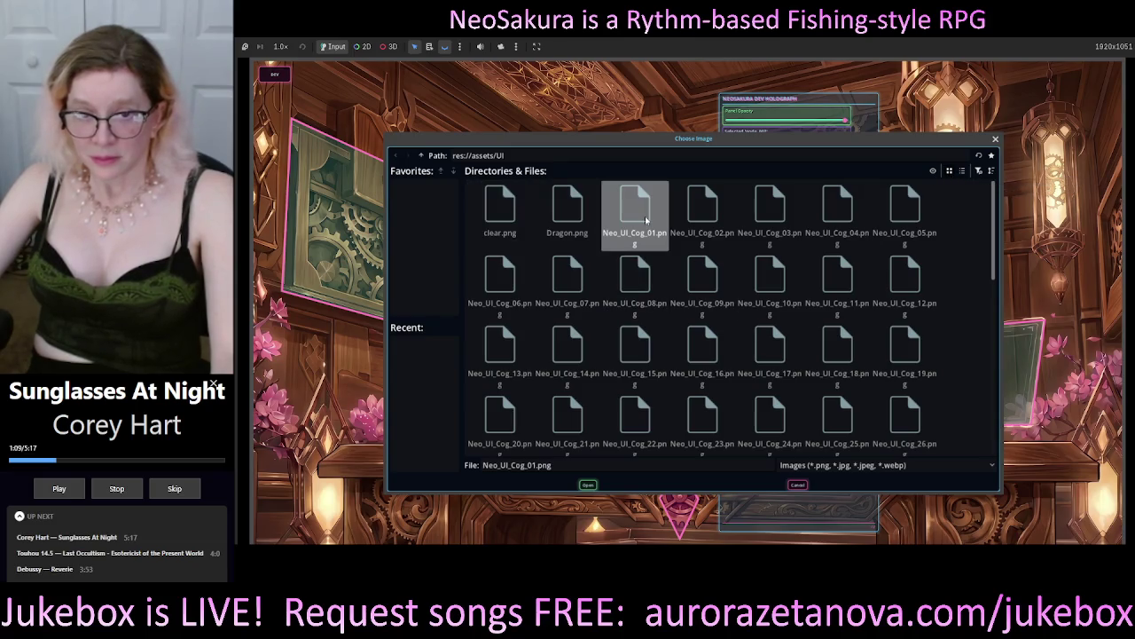
pyautogui.rightClick(520, 215)
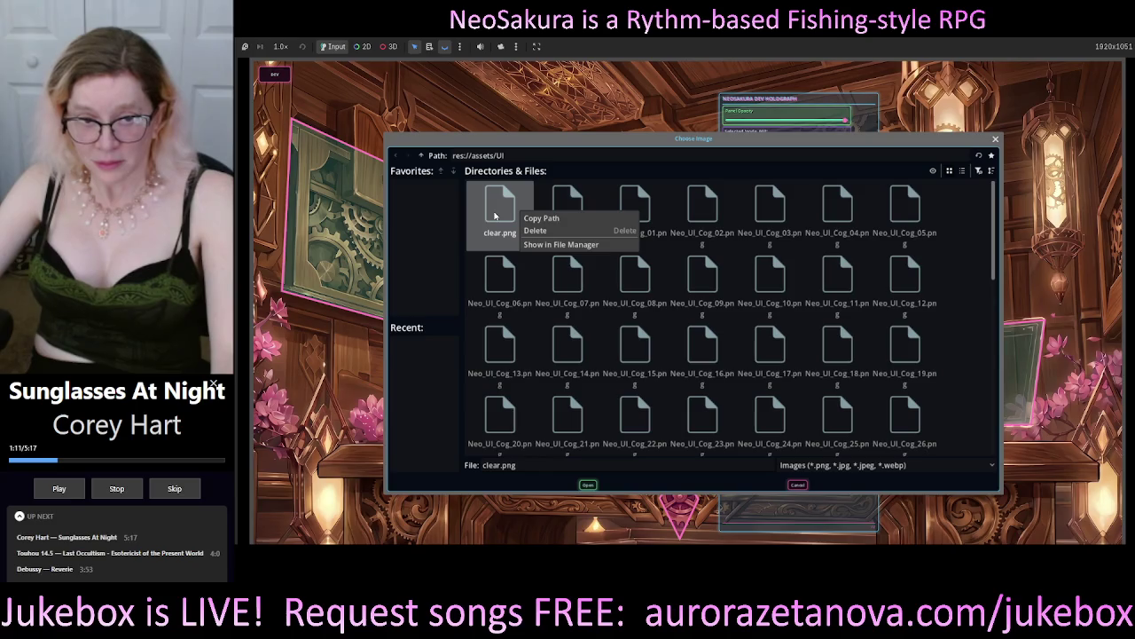
pyautogui.click(399, 236)
# Step: Move the Choose Image dialog and snip a screenshot of it
pyautogui.moveTo(588, 142); pyautogui.dragTo(621, 101)
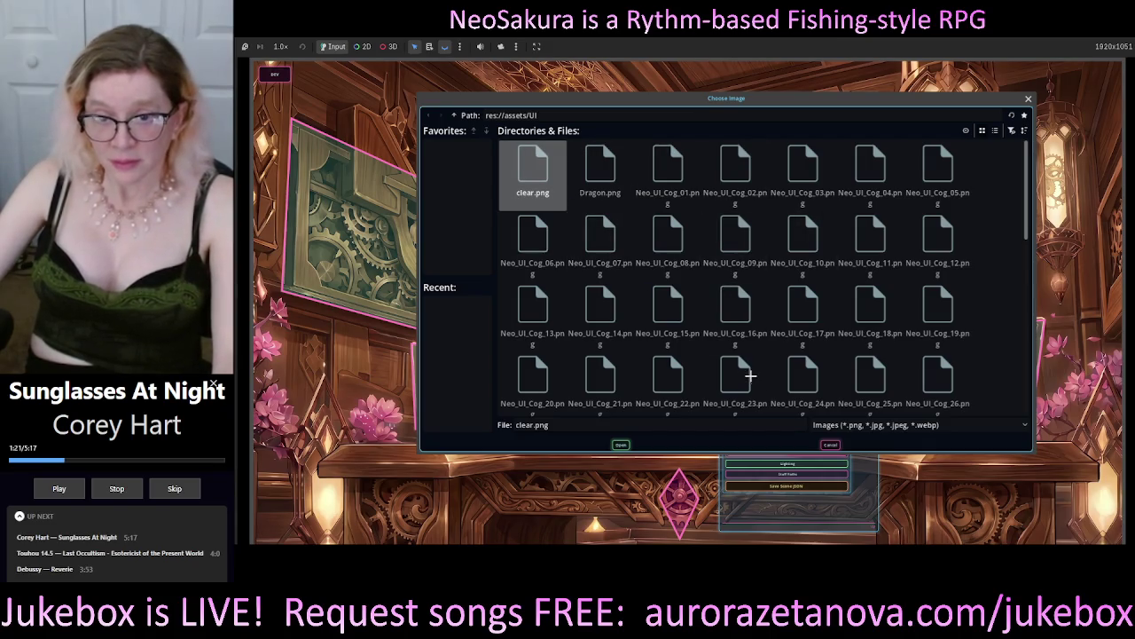
pyautogui.press('super+shift+s')
pyautogui.moveTo(393, 76)
pyautogui.mouseDown()
pyautogui.moveTo(772, 292)
pyautogui.moveTo(784, 326)
pyautogui.mouseUp()
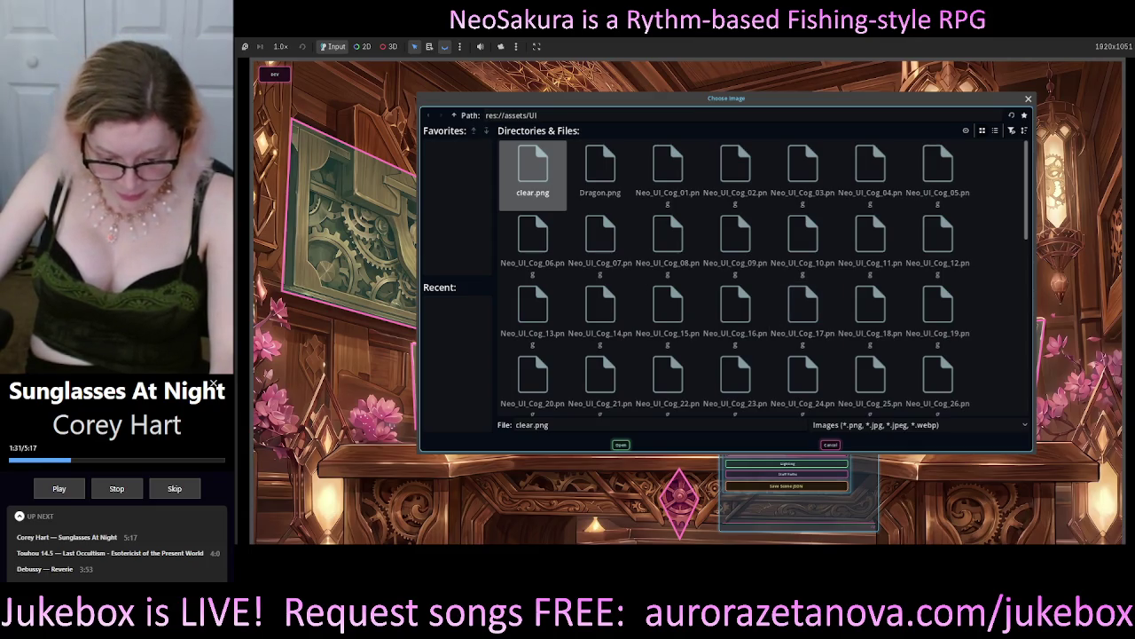
pyautogui.hotkey('alt', 'Tab')
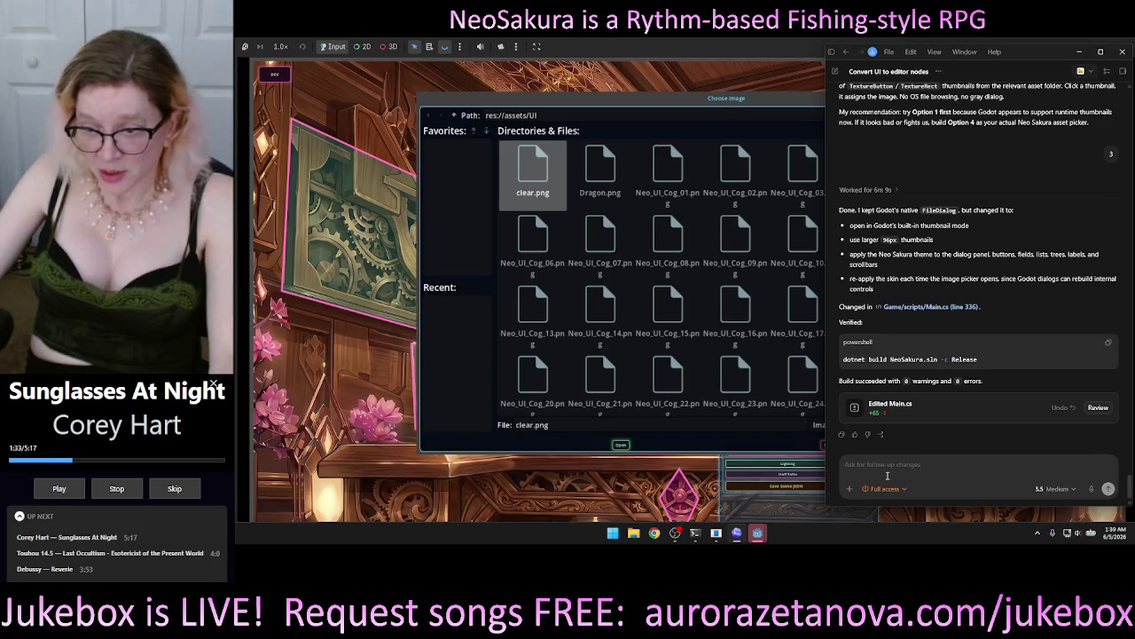
# Step: Paste the picker screenshot into Codex, dictate the 'don't do anything yet' note, and send it
pyautogui.click(887, 475)
pyautogui.hotkey('ctrl', 'v')
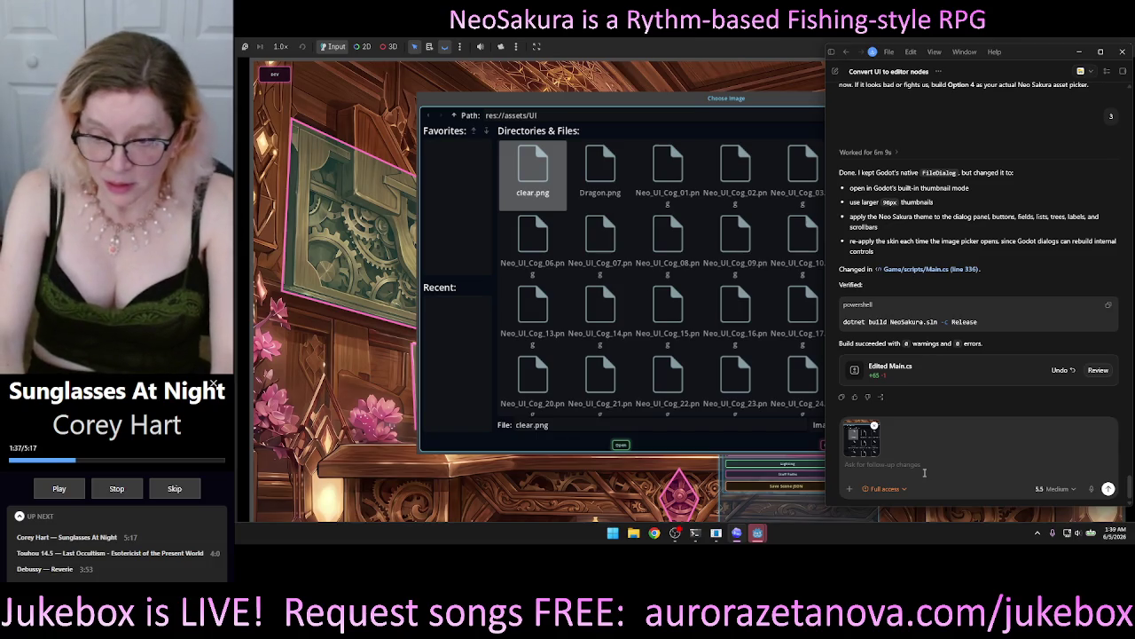
pyautogui.write('This is what')
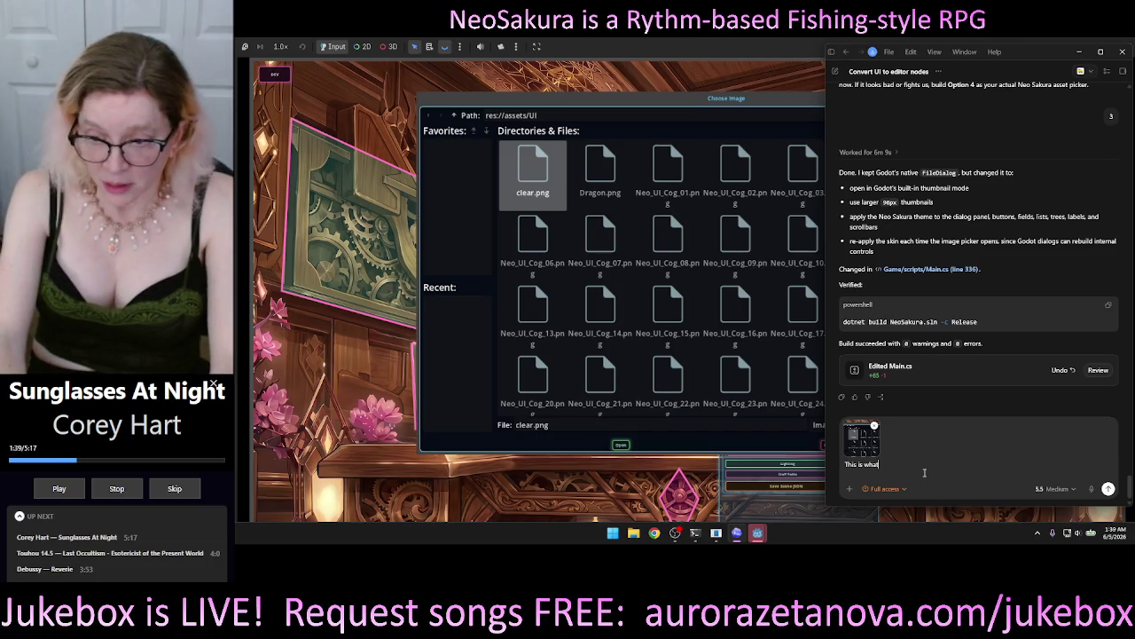
pyautogui.write(' I see.')
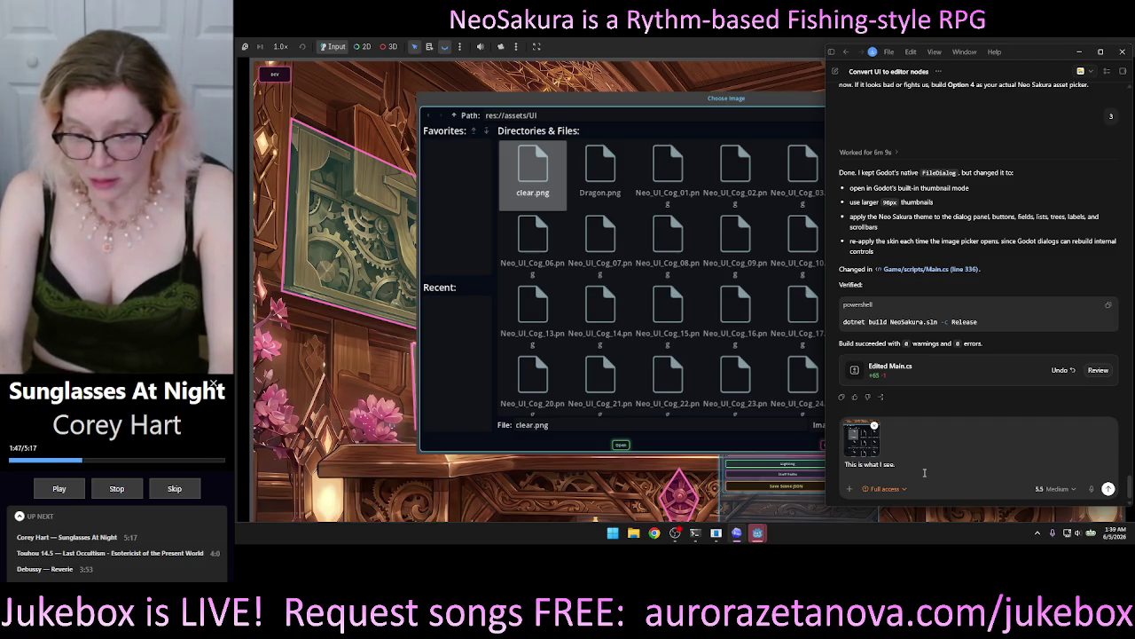
pyautogui.press('super+h')
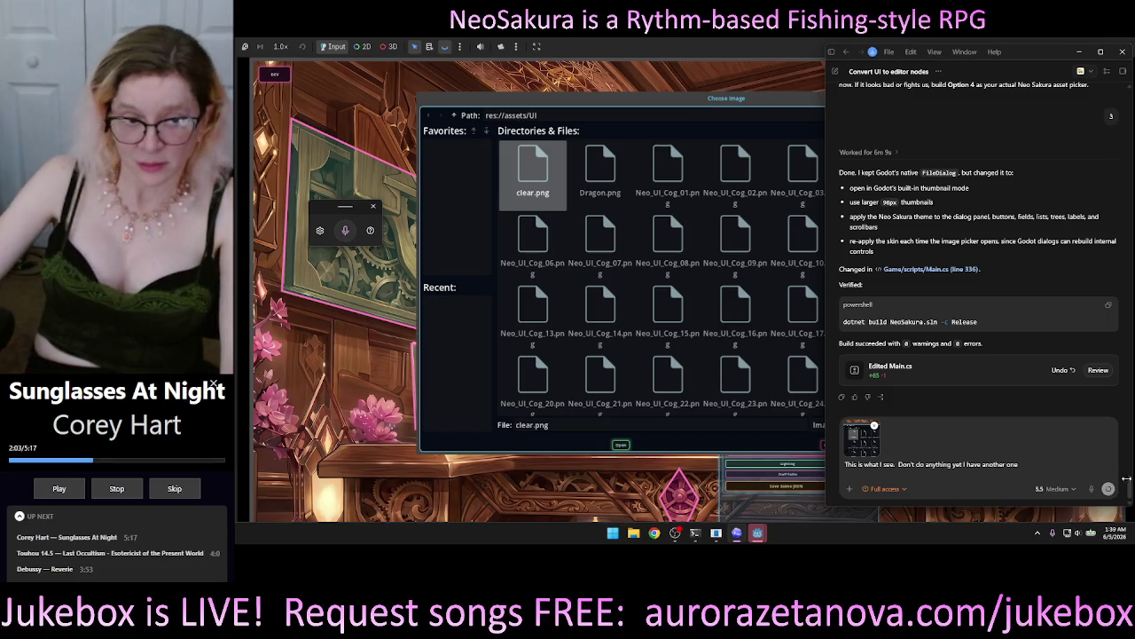
pyautogui.press('Return')
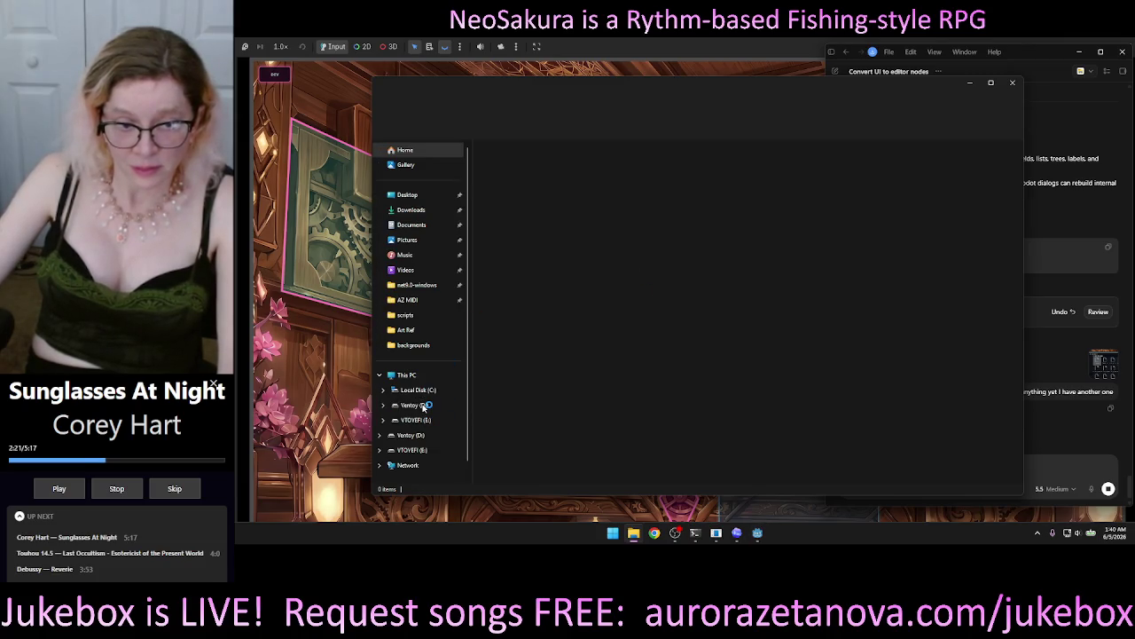
pyautogui.click(424, 406)
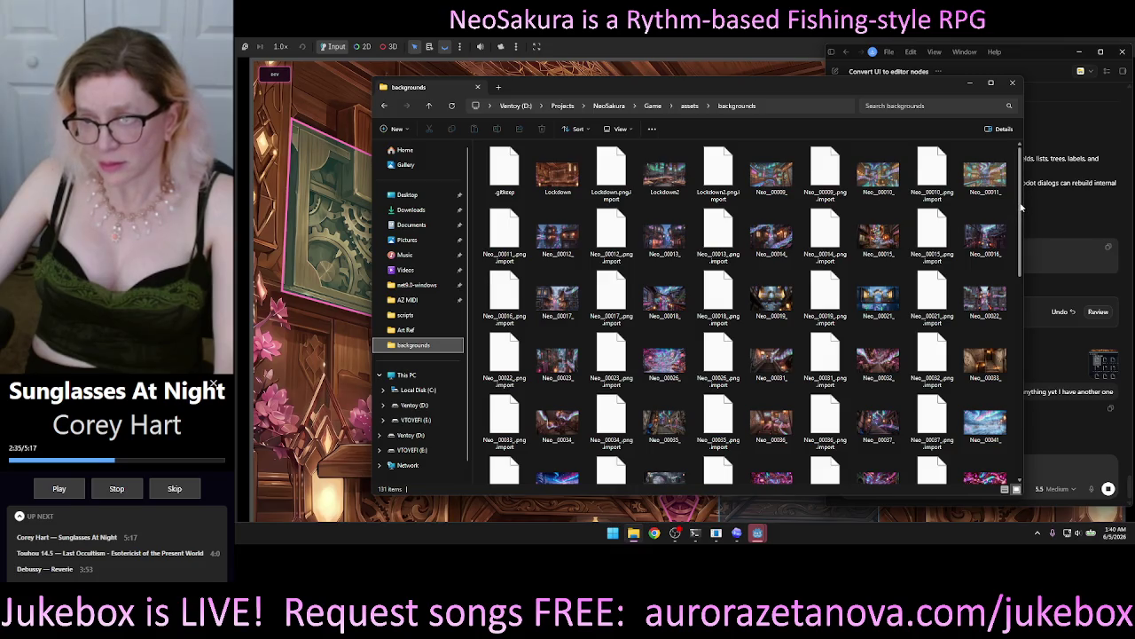
# Step: Scroll the backgrounds folder, move the Explorer window, and browse Pictures then Downloads
pyautogui.scroll(-5, 1020, 211)
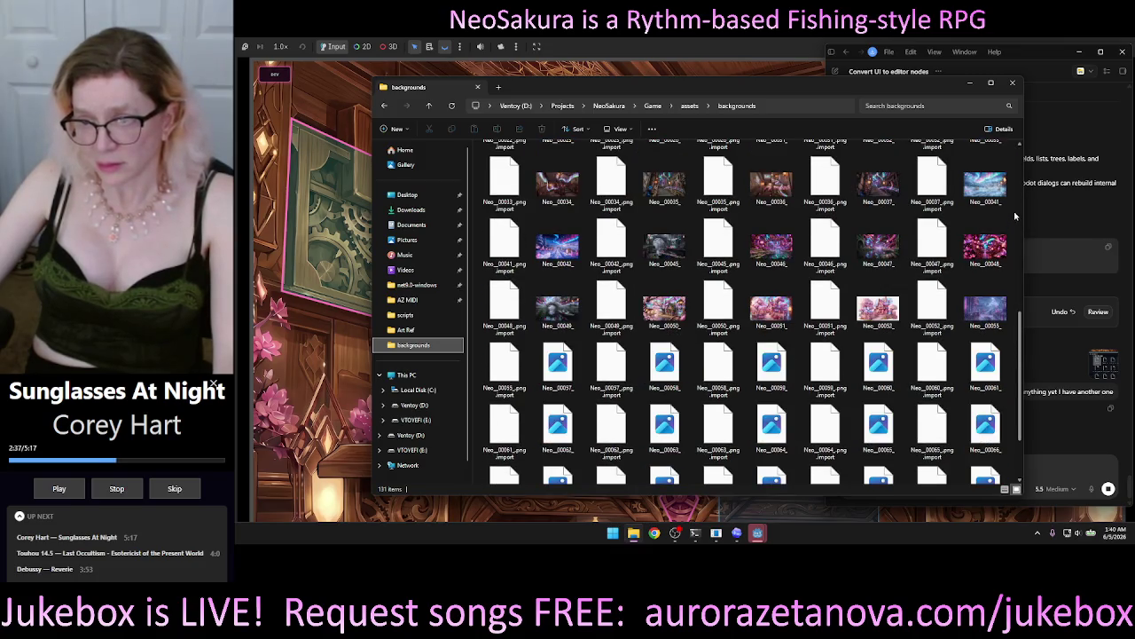
pyautogui.scroll(-1, 1007, 475)
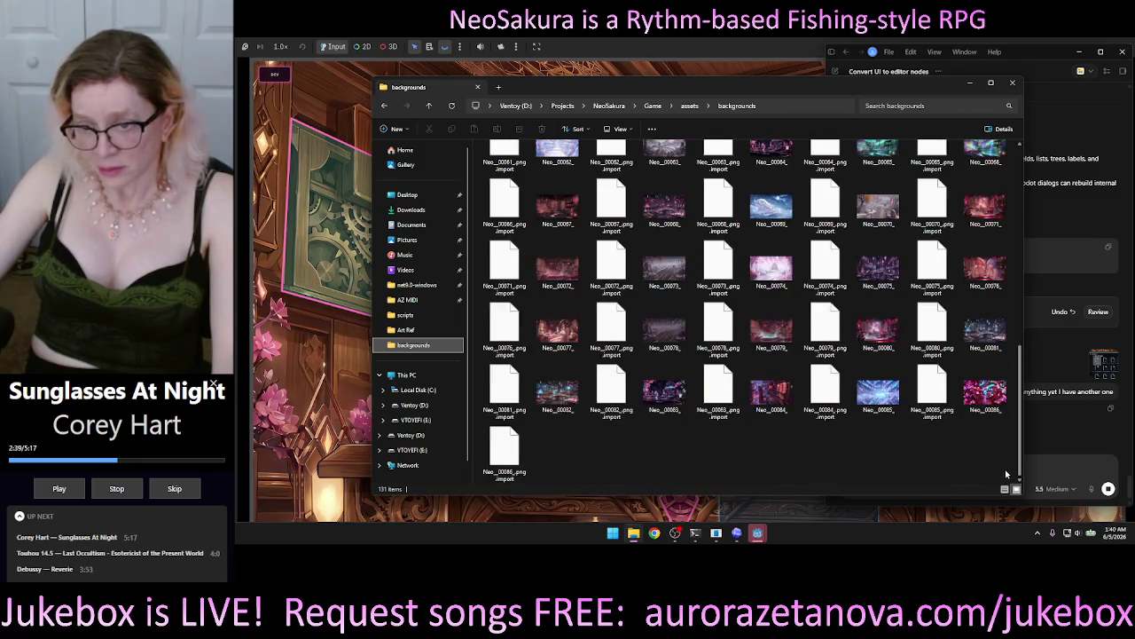
pyautogui.moveTo(1019, 373); pyautogui.dragTo(1019, 146)
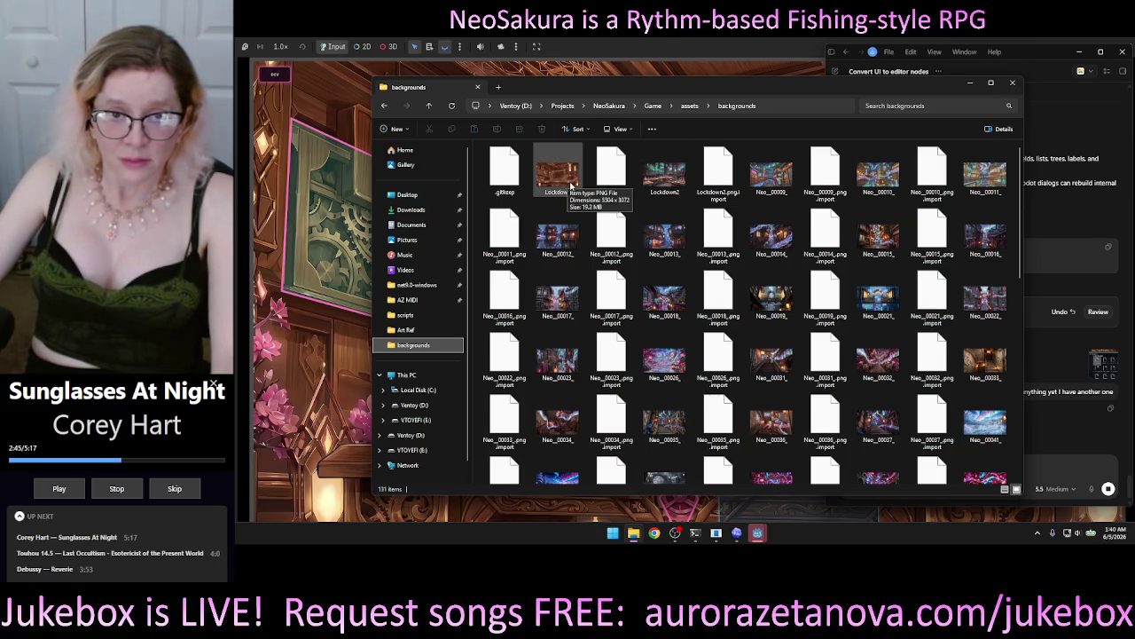
pyautogui.moveTo(548, 87); pyautogui.dragTo(584, 106)
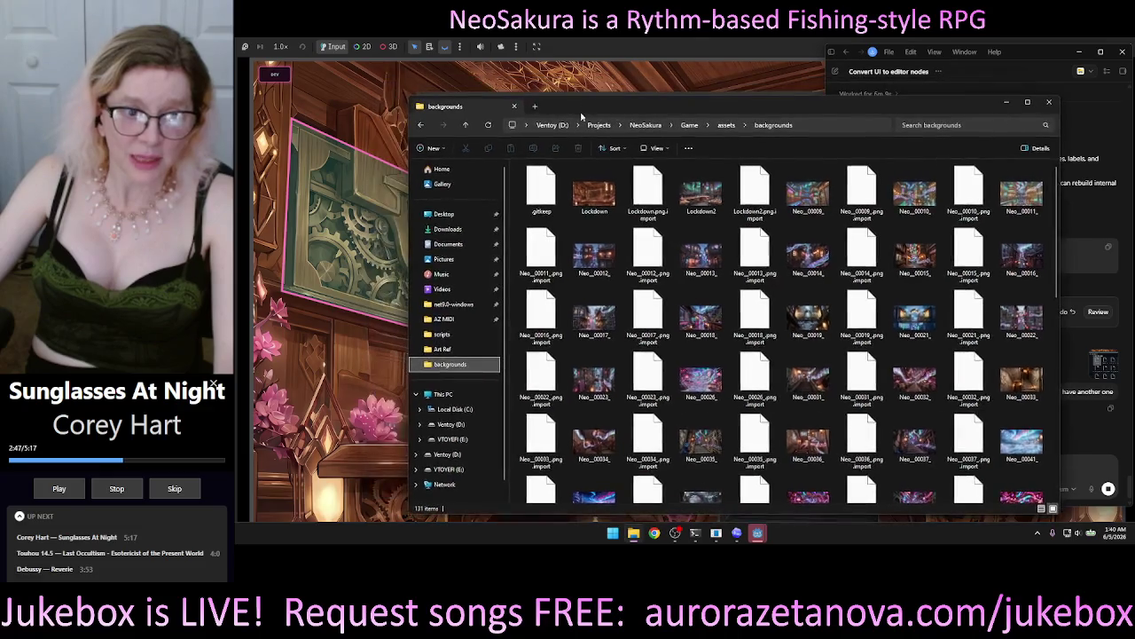
pyautogui.click(461, 260)
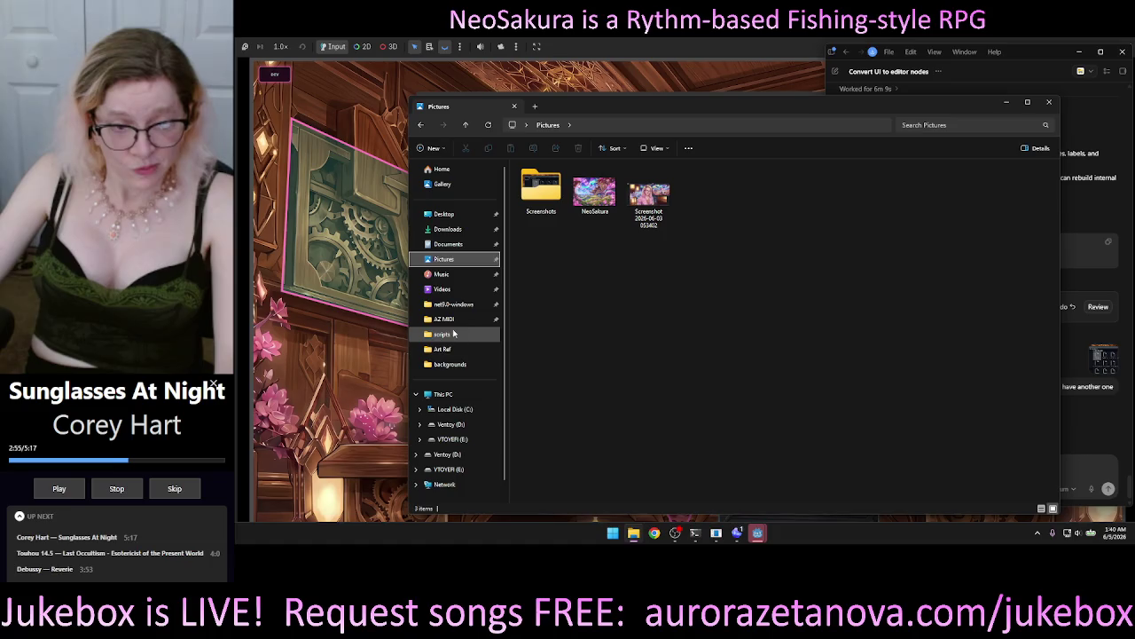
pyautogui.click(461, 230)
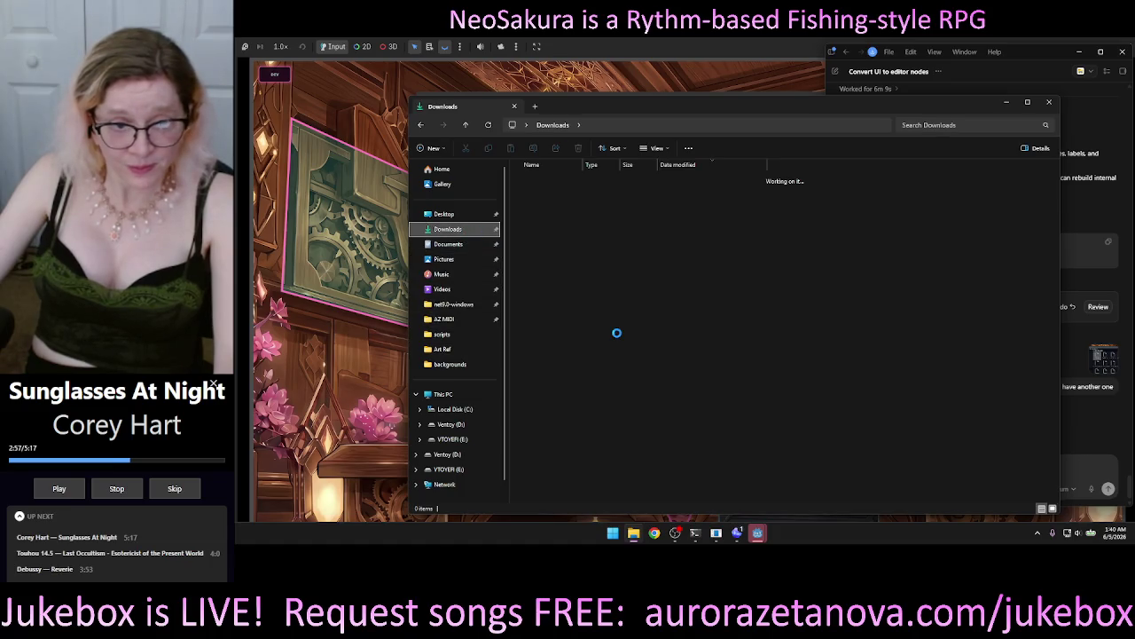
# Step: Show Downloads as large icons, then return to backgrounds and go up to assets
pyautogui.click(667, 153)
pyautogui.click(667, 187)
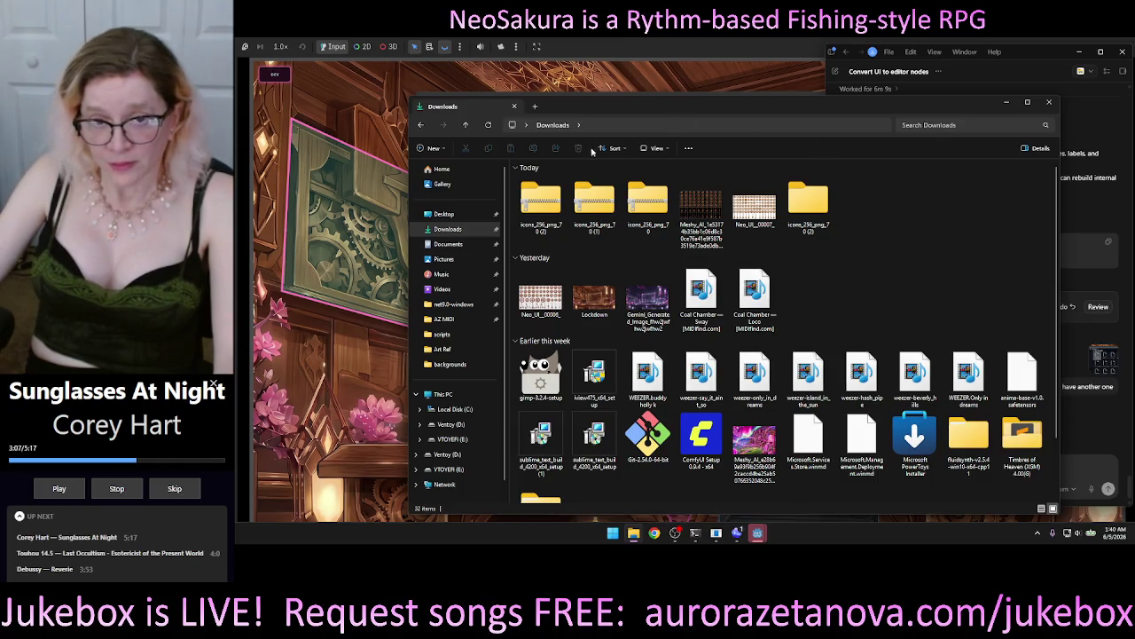
pyautogui.click(823, 209)
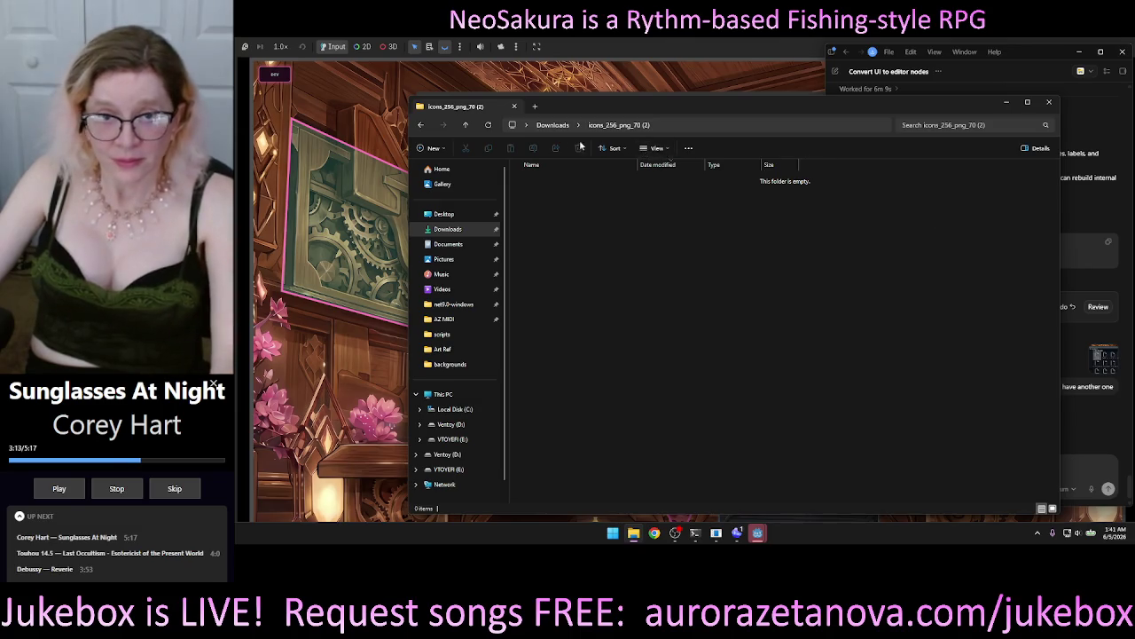
pyautogui.click(452, 365)
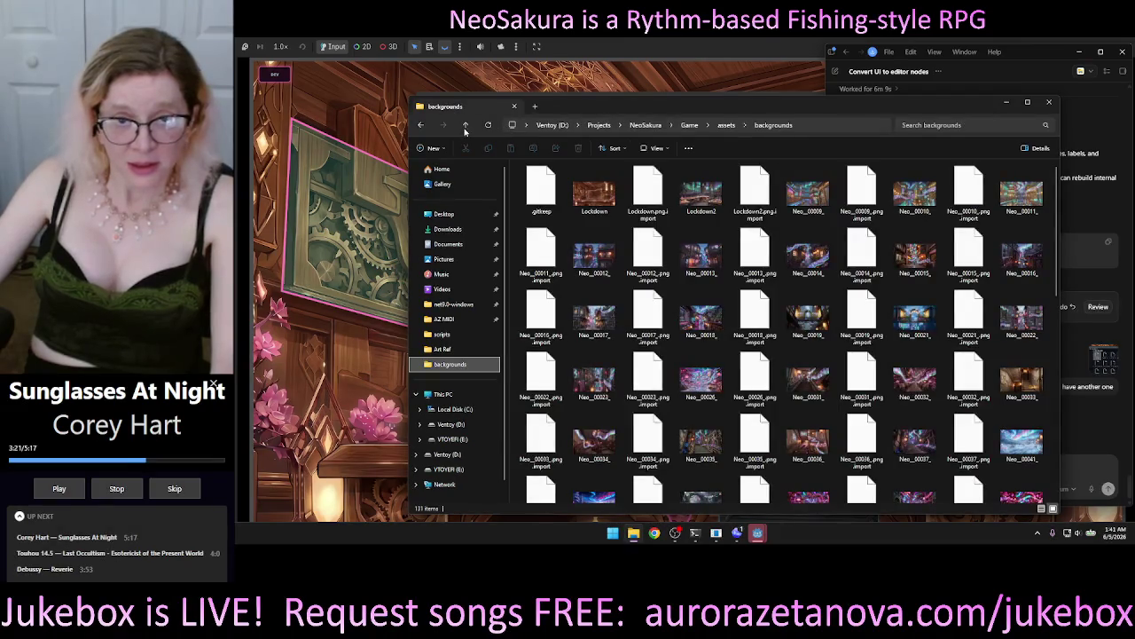
pyautogui.click(464, 126)
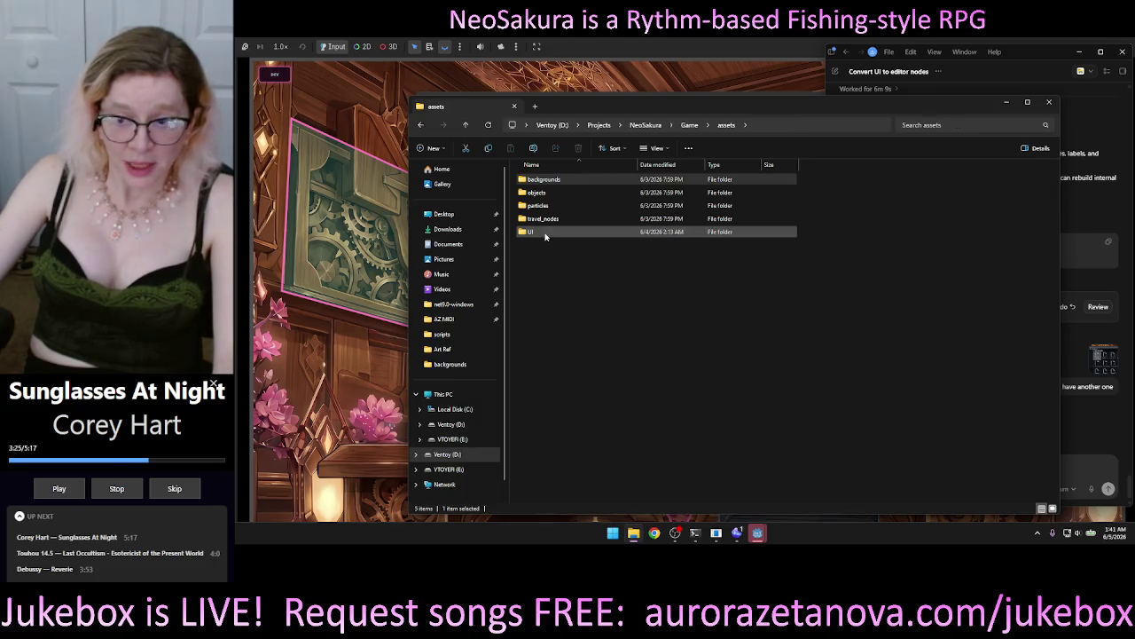
# Step: Open the UI folder, inspect the .png.import files, and toggle Hidden items under View > Show
pyautogui.click(546, 235)
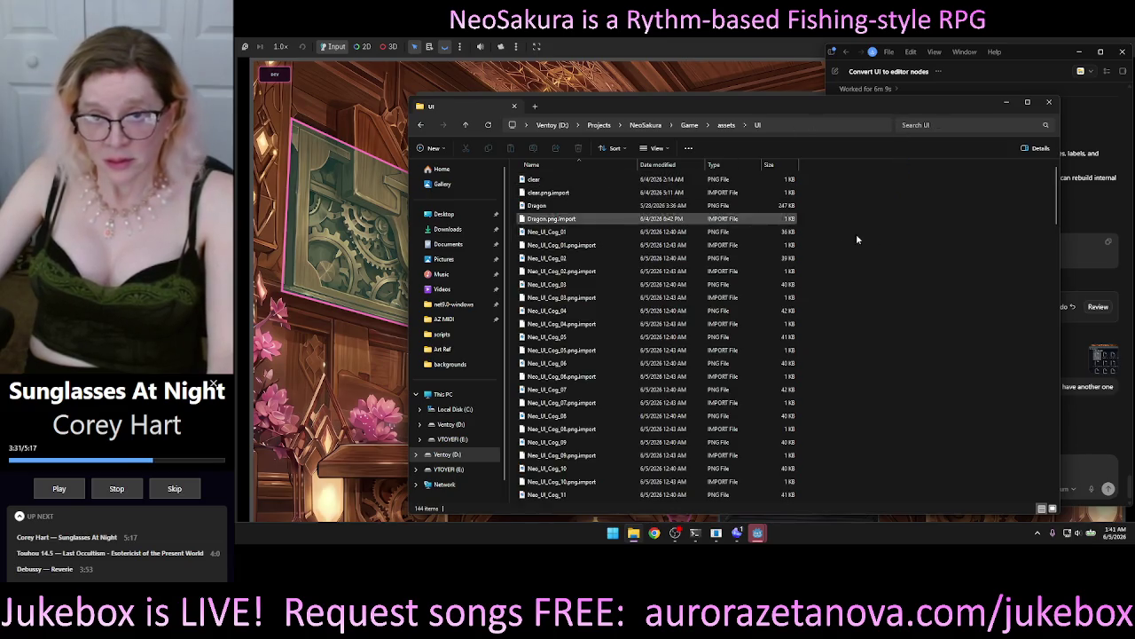
pyautogui.scroll(-20, 907, 292)
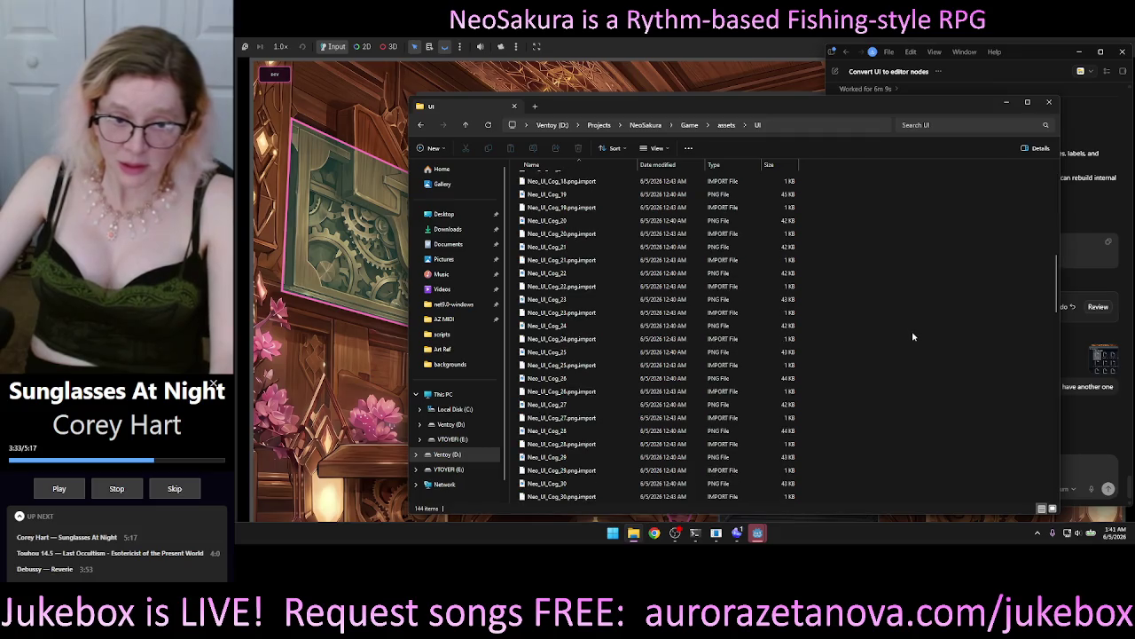
pyautogui.scroll(-11, 914, 320)
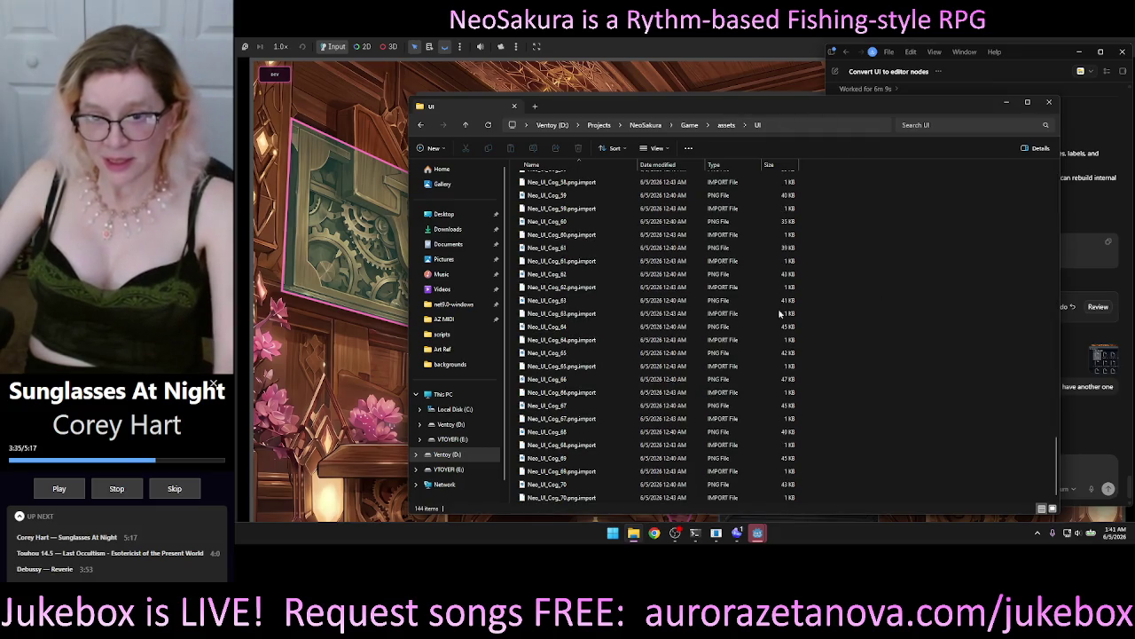
pyautogui.click(597, 315)
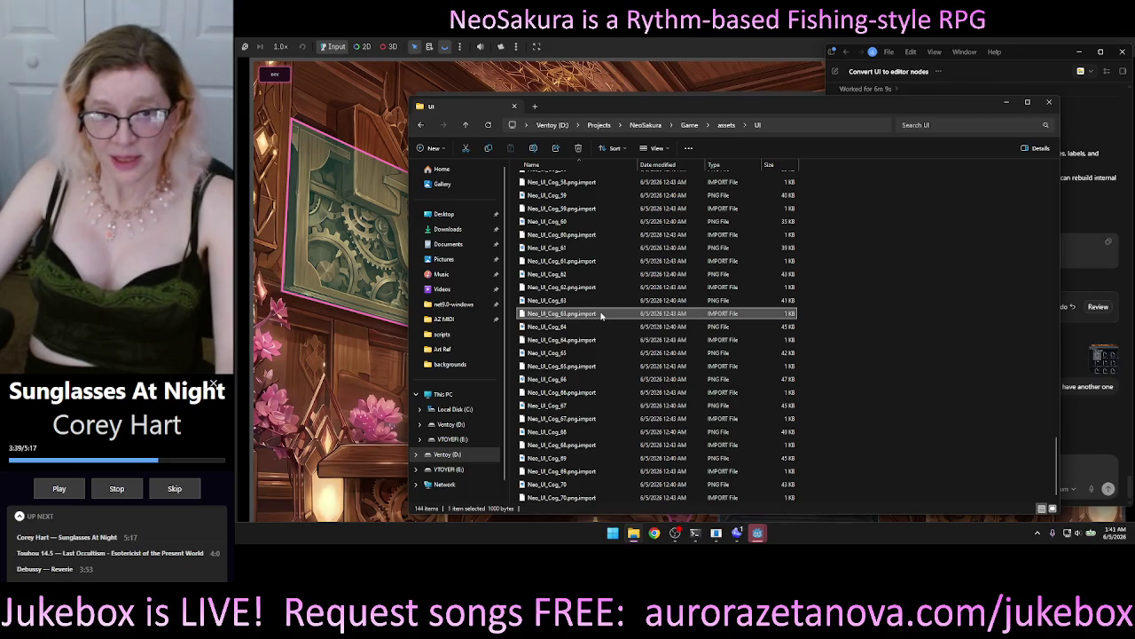
pyautogui.click(914, 331)
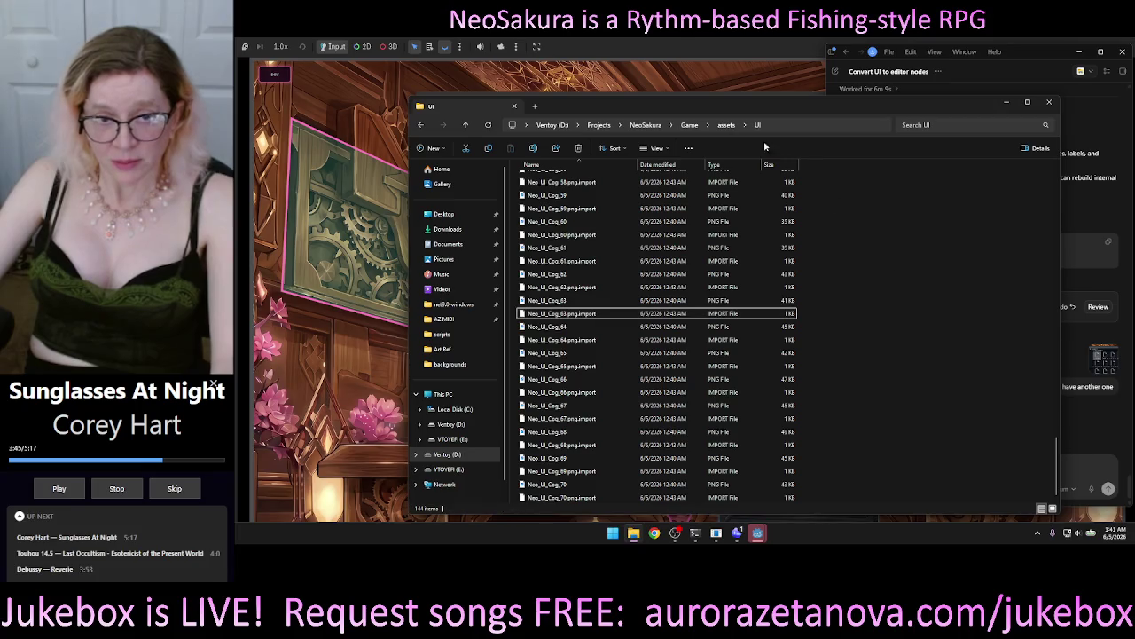
pyautogui.click(658, 149)
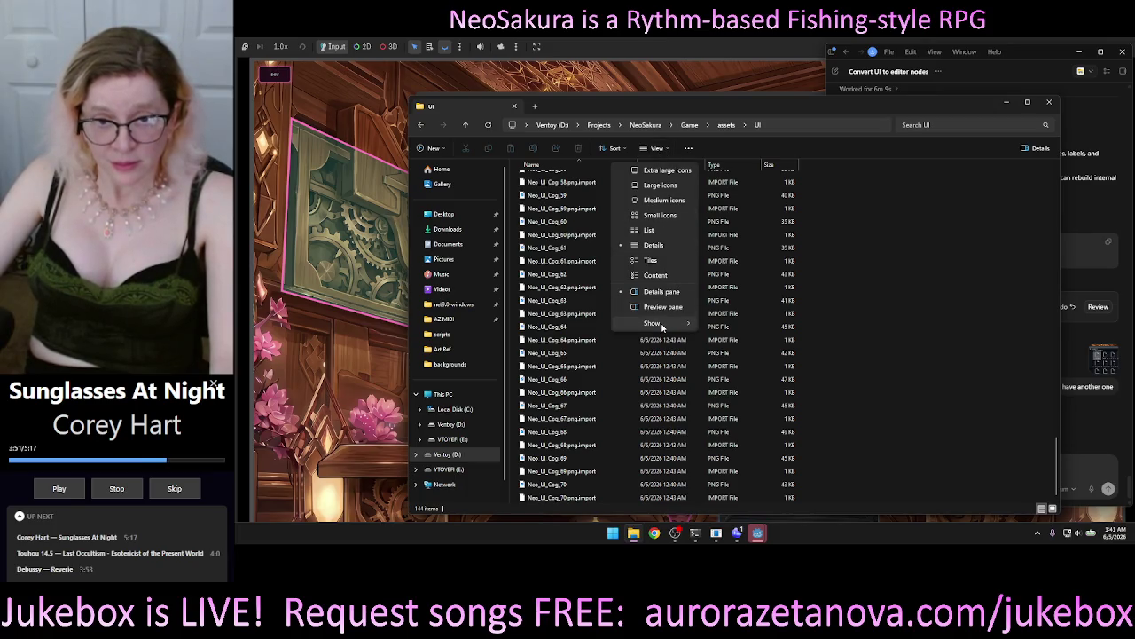
pyautogui.moveTo(661, 327)
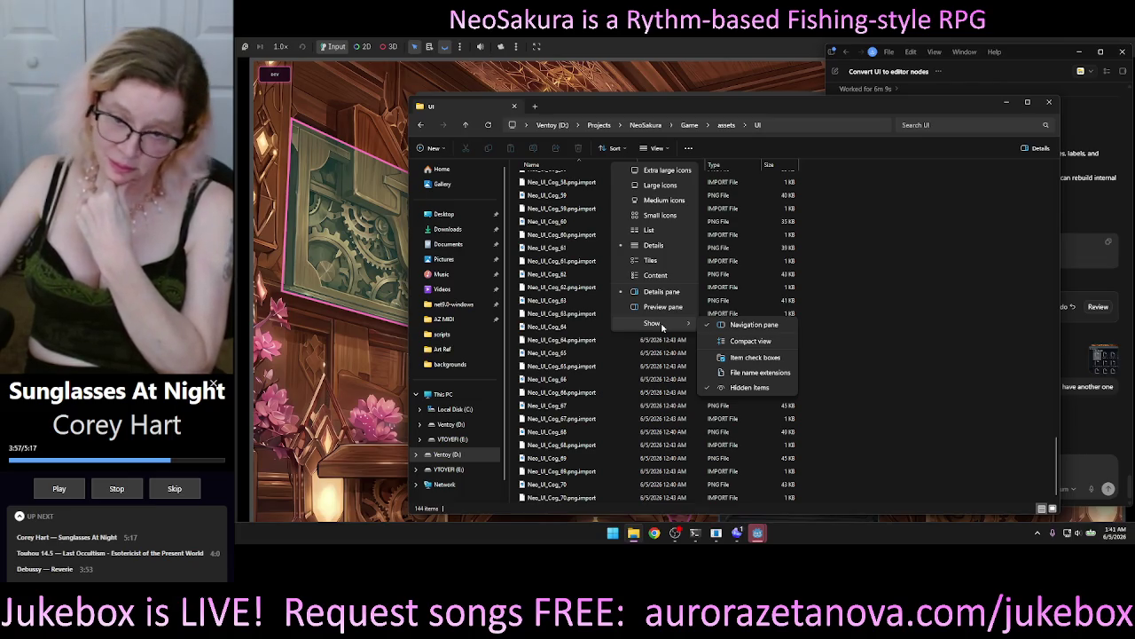
pyautogui.click(724, 389)
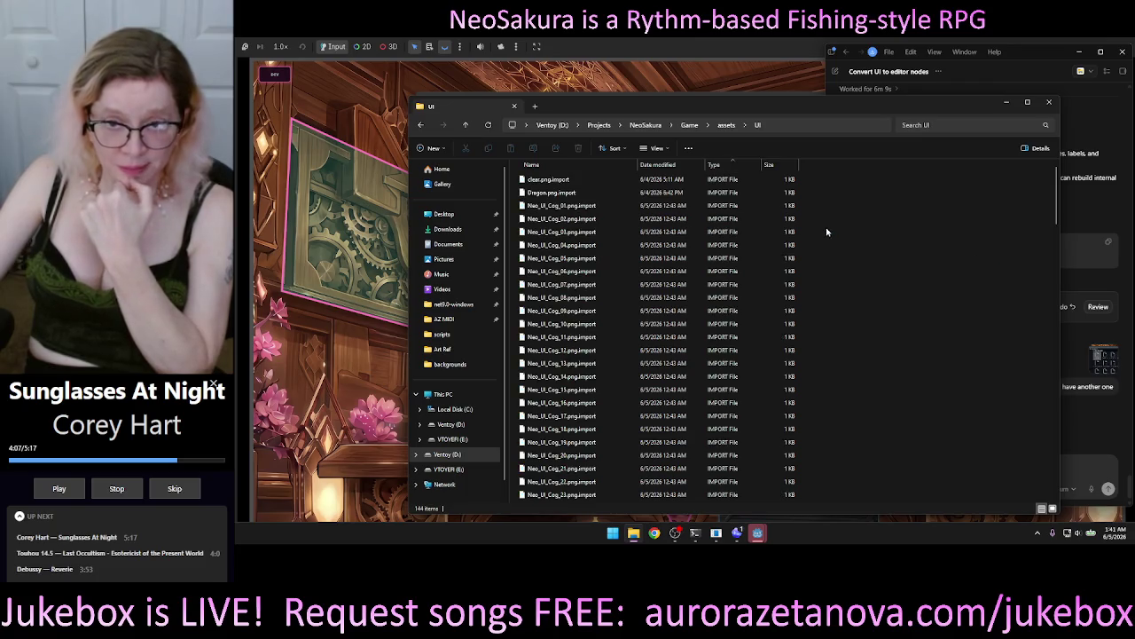
# Step: Switch the UI folder to Large icons (Ctrl+Shift+3) and screenshot the Neo_UI_Cog thumbnails
pyautogui.click(614, 149)
pyautogui.click(673, 151)
pyautogui.click(672, 150)
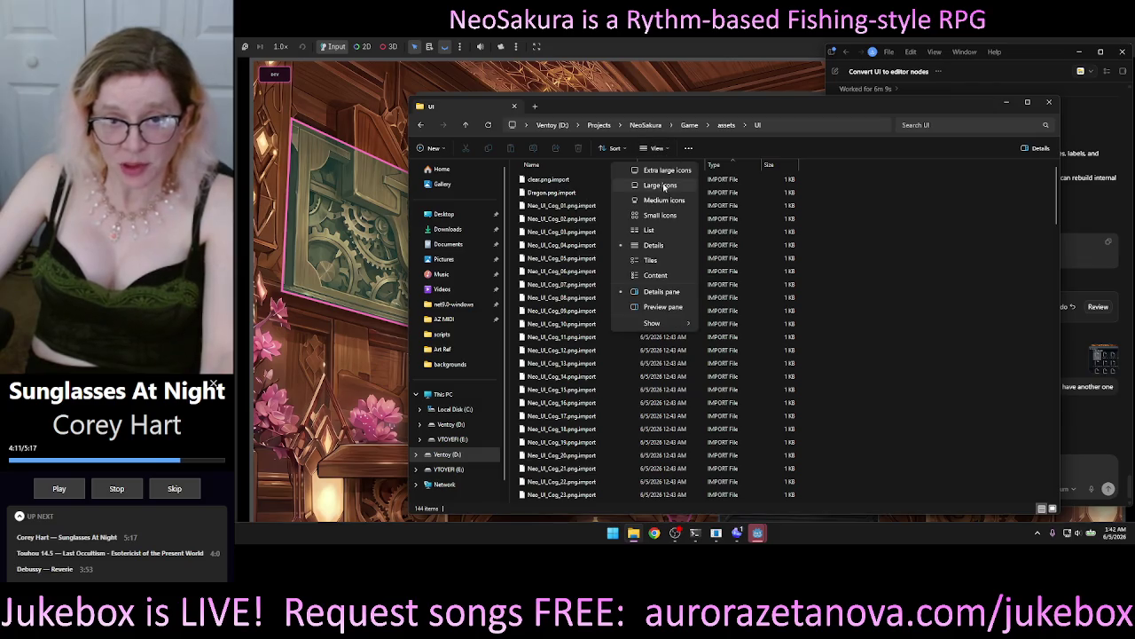
pyautogui.press('Escape')
pyautogui.hotkey('ctrl', 'shift', '3')
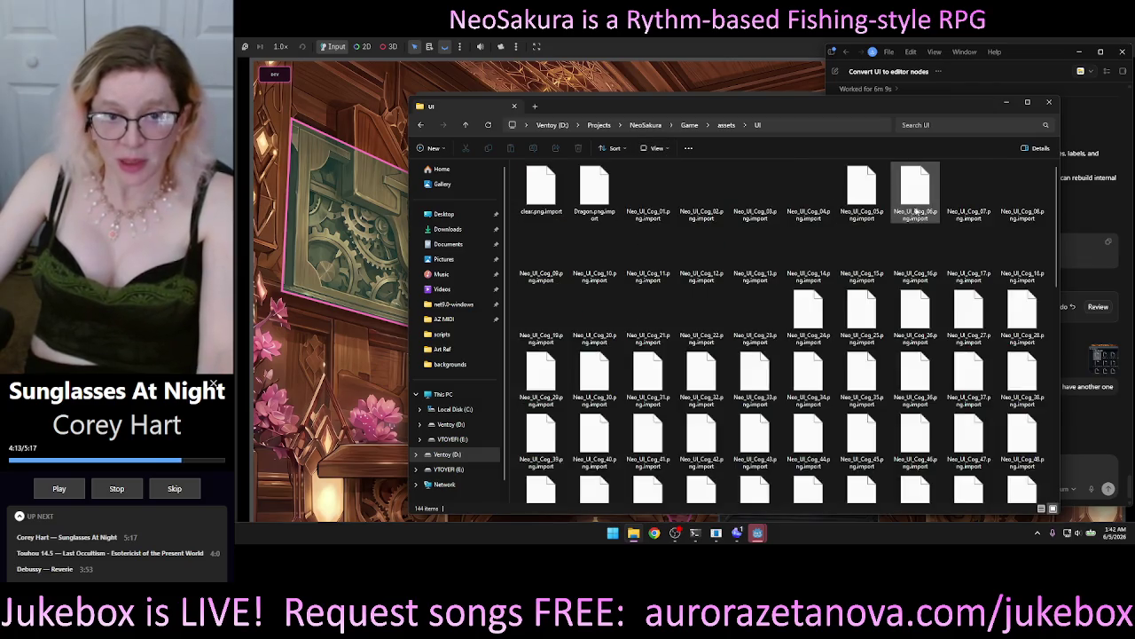
pyautogui.scroll(-4, 1038, 399)
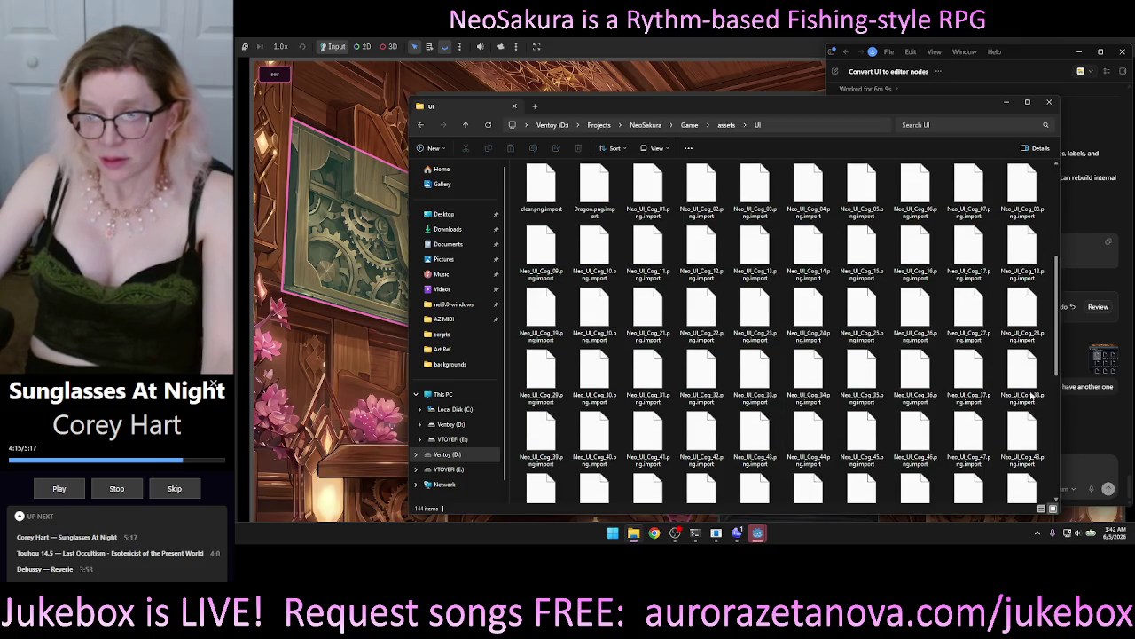
pyautogui.scroll(-5, 1036, 463)
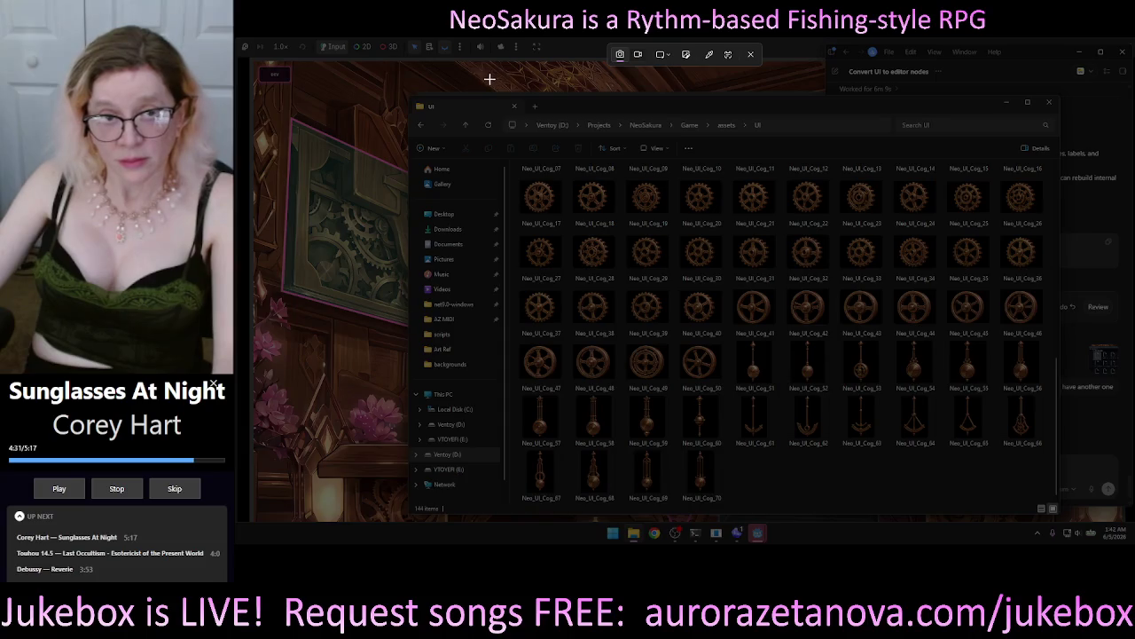
pyautogui.moveTo(496, 78)
pyautogui.mouseDown()
pyautogui.moveTo(659, 275)
pyautogui.moveTo(706, 284)
pyautogui.moveTo(681, 275)
pyautogui.mouseUp()
# Step: Send Codex the cog-thumbnail screenshot with a dictated request to preview images before picking
pyautogui.click(756, 533)
pyautogui.click(912, 471)
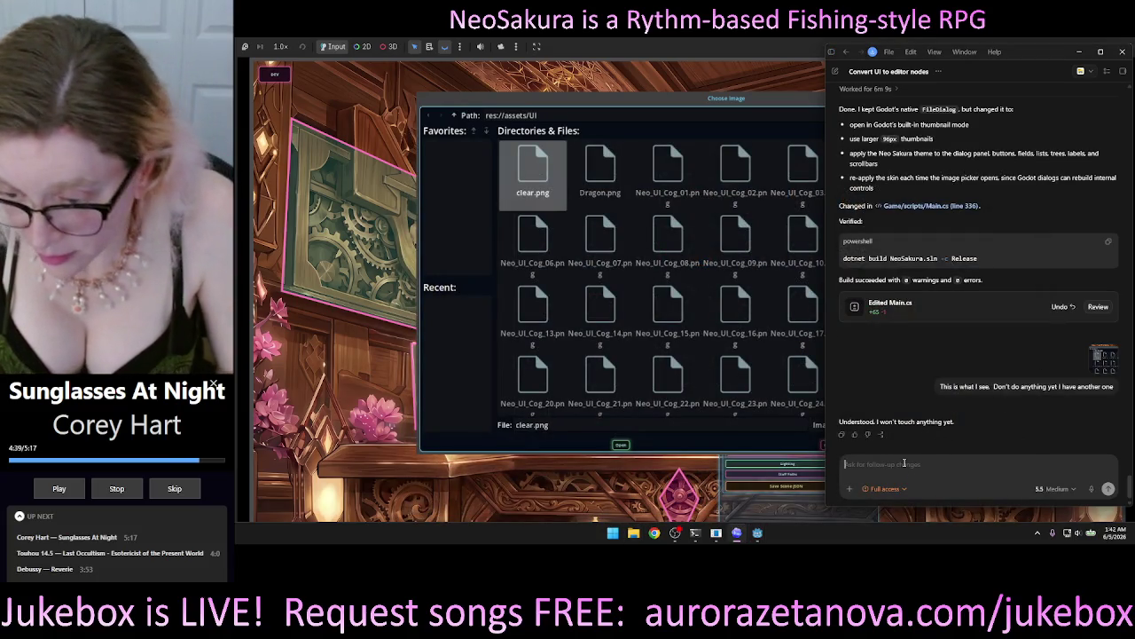
pyautogui.hotkey('ctrl', 'v')
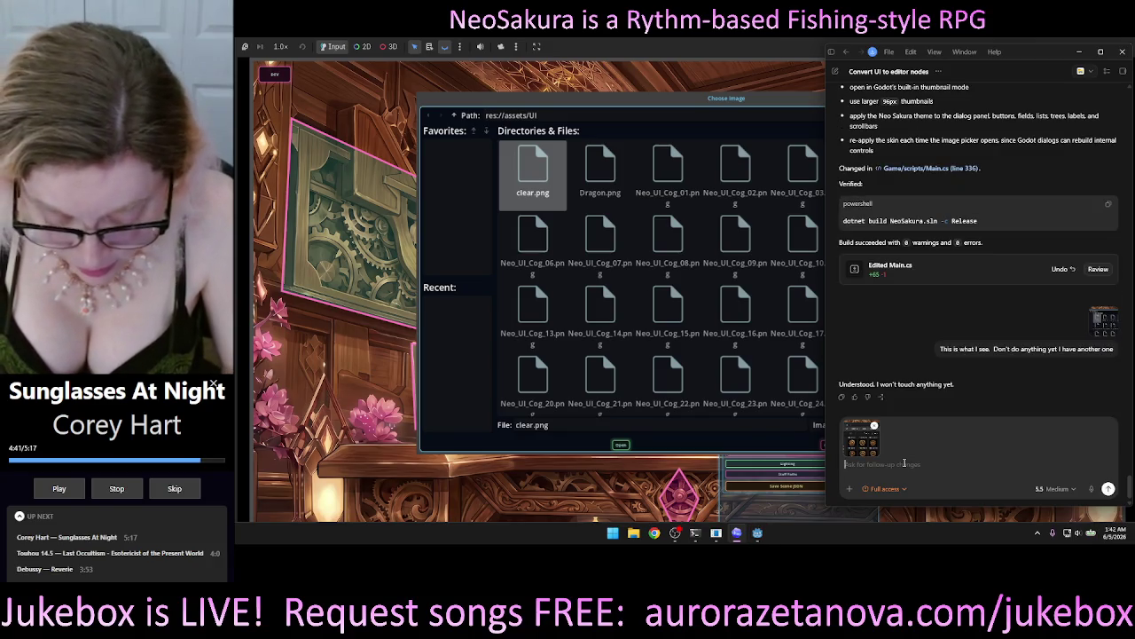
pyautogui.press('super')
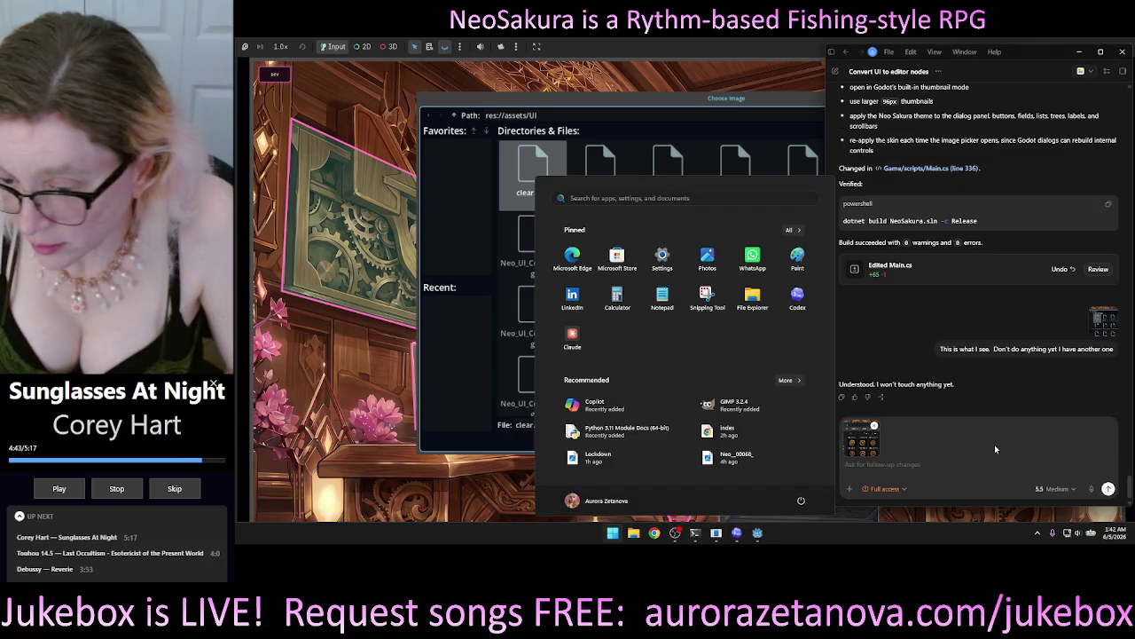
pyautogui.press('Print')
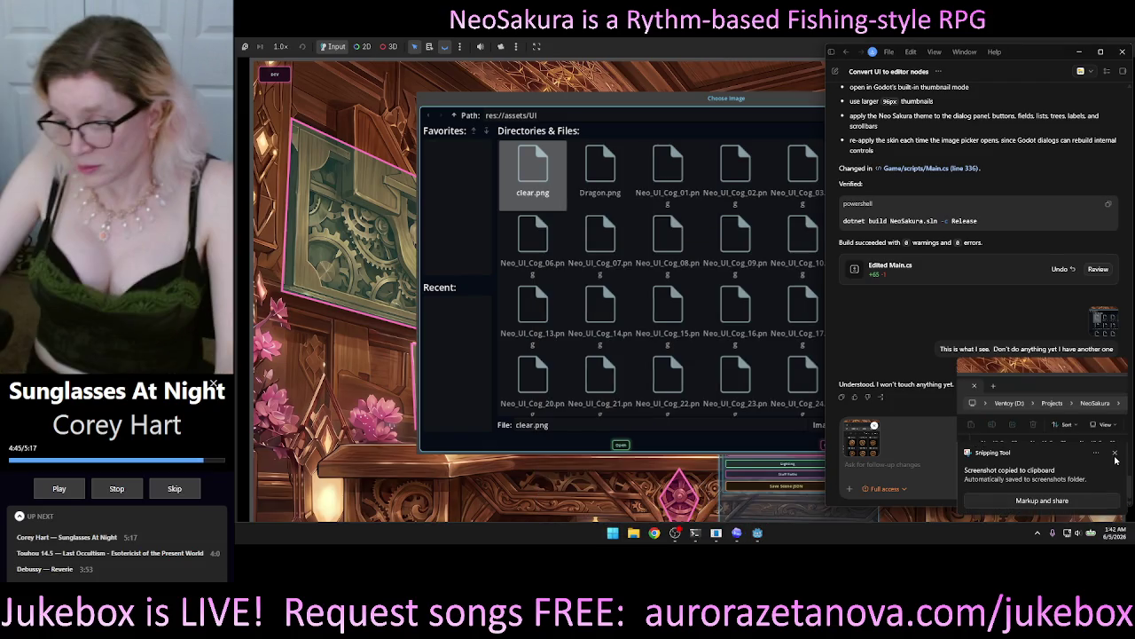
pyautogui.click(1115, 454)
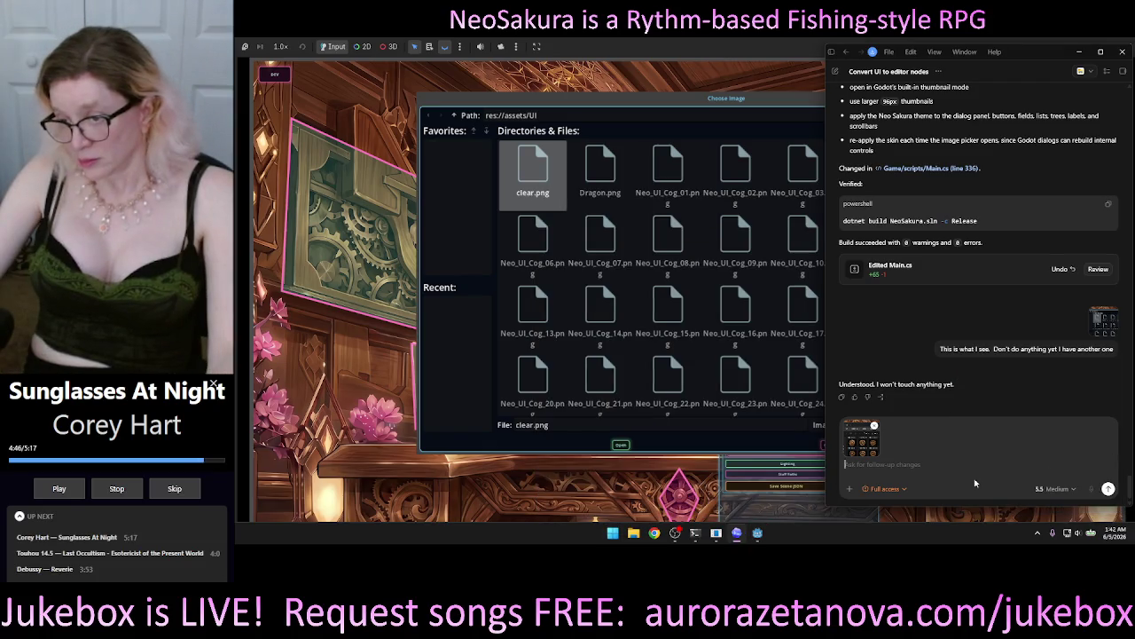
pyautogui.click(1091, 488)
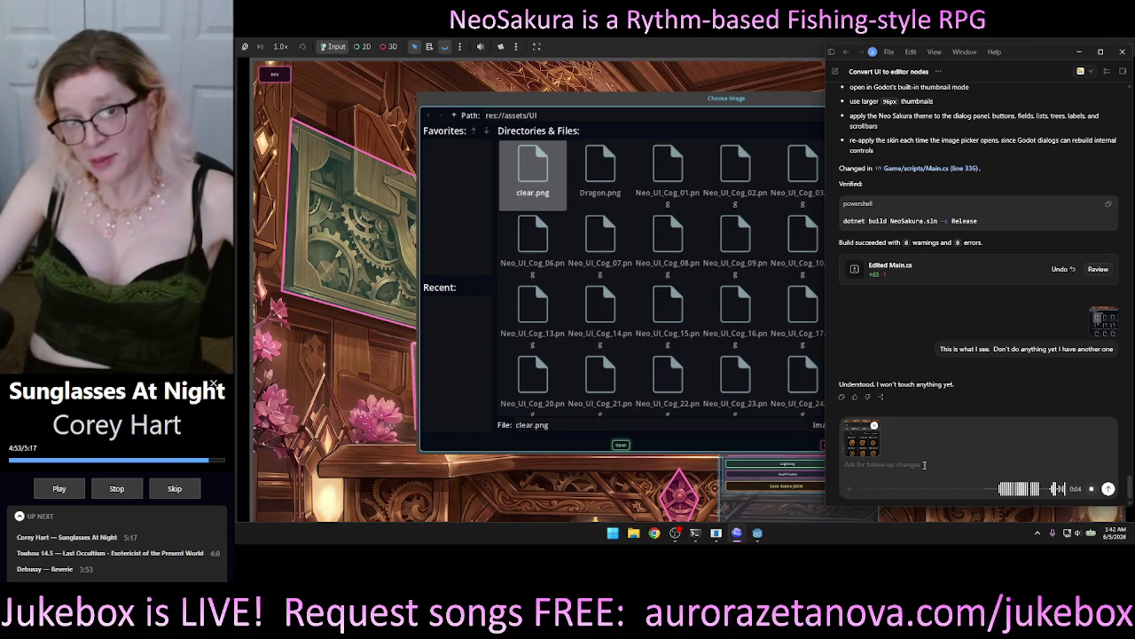
pyautogui.click(1091, 488)
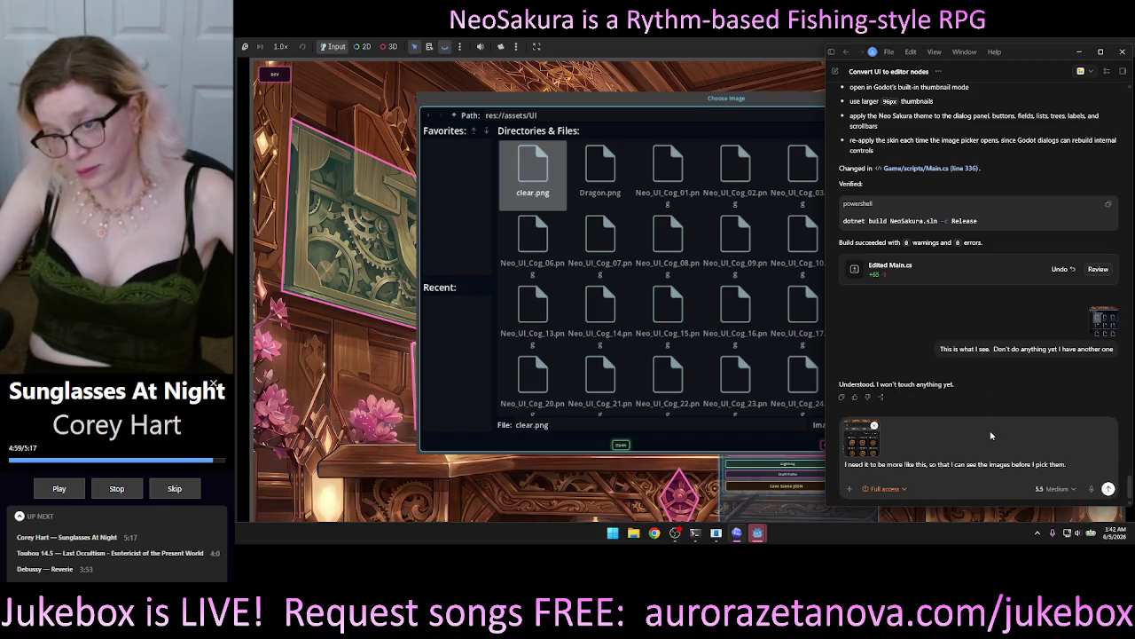
pyautogui.click(1109, 489)
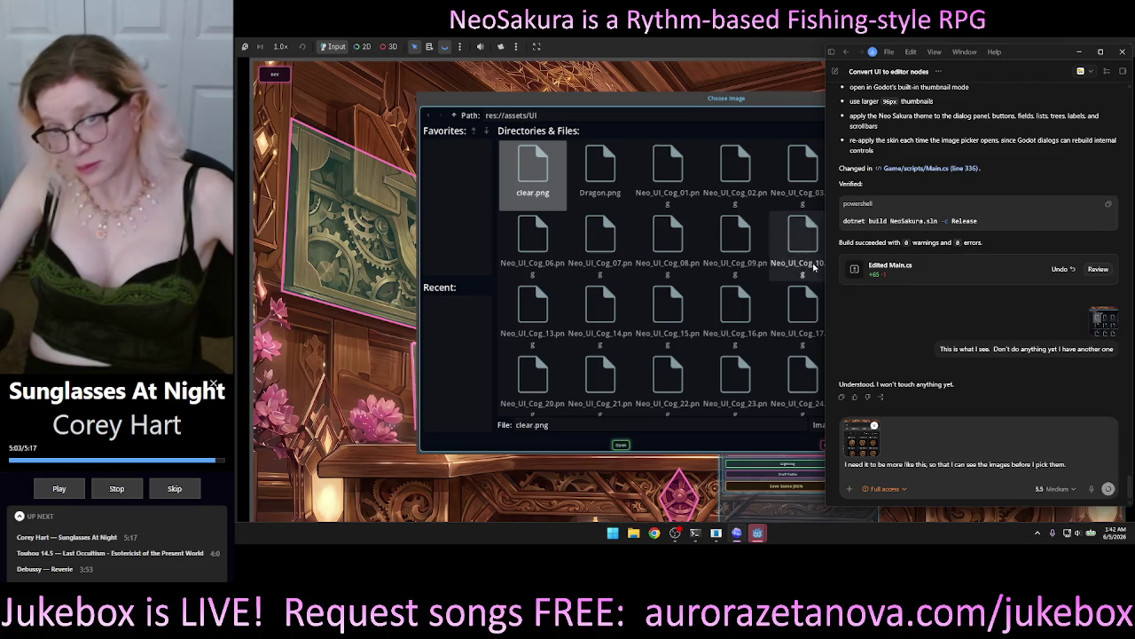
# Step: Choose Neo_UI_Cog_01.png as node_007's image in the game's Choose Image dialog
pyautogui.click(788, 100)
pyautogui.moveTo(788, 100); pyautogui.dragTo(703, 120)
pyautogui.doubleClick(582, 183)
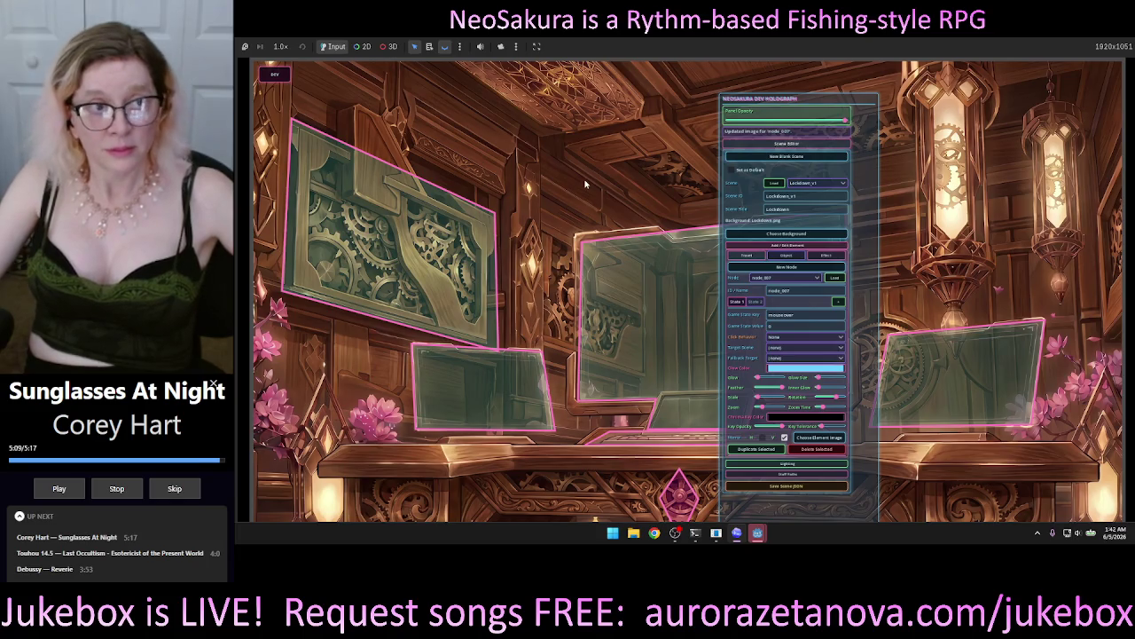
# Step: Shift the dev holograph panel left, shorten it, and switch the element to State 1
pyautogui.click(584, 184)
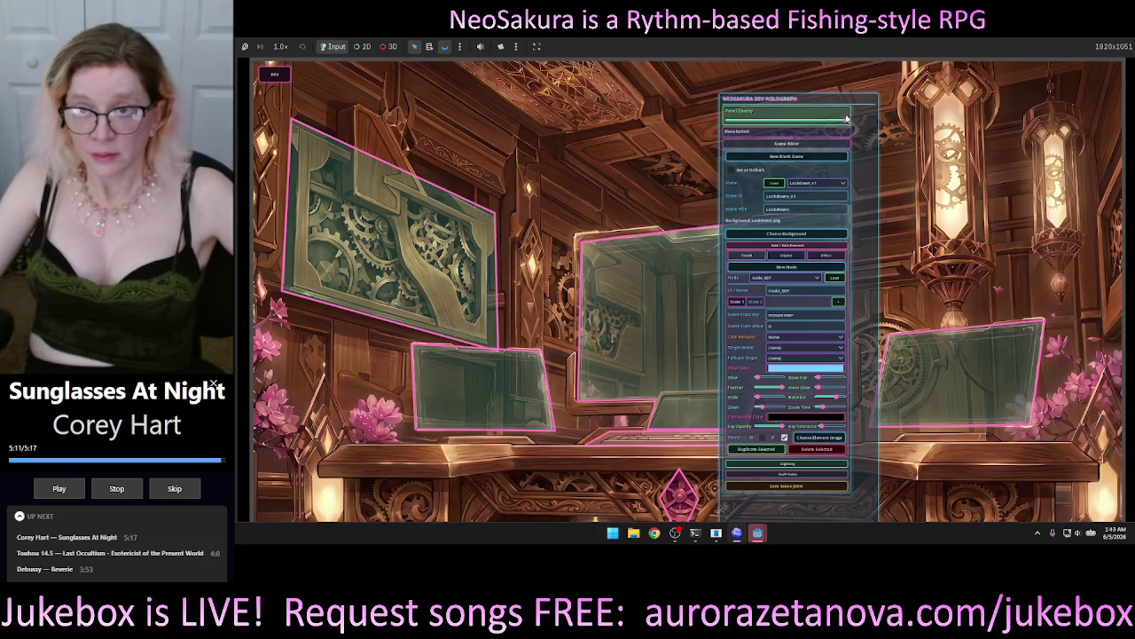
pyautogui.moveTo(817, 102); pyautogui.dragTo(599, 83)
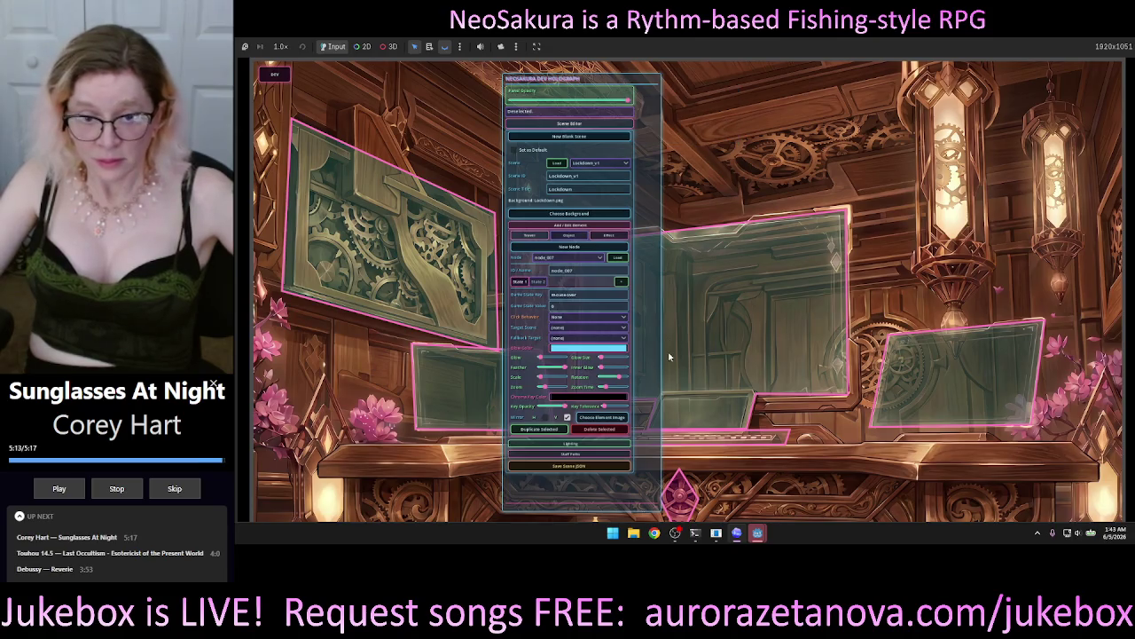
pyautogui.moveTo(658, 509); pyautogui.dragTo(664, 474)
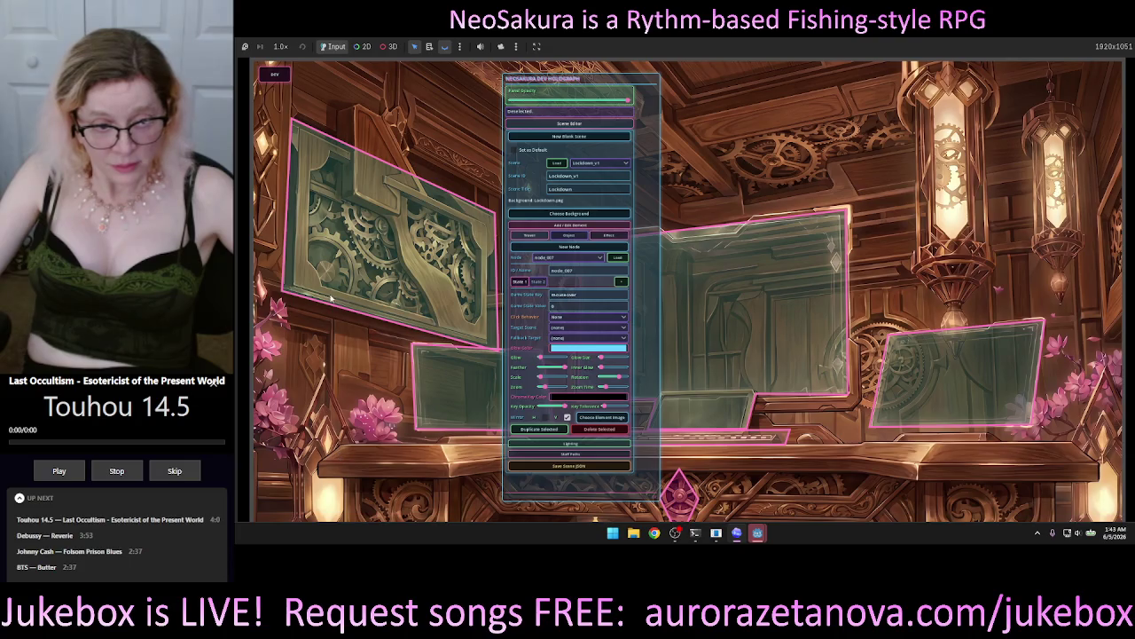
pyautogui.click(522, 283)
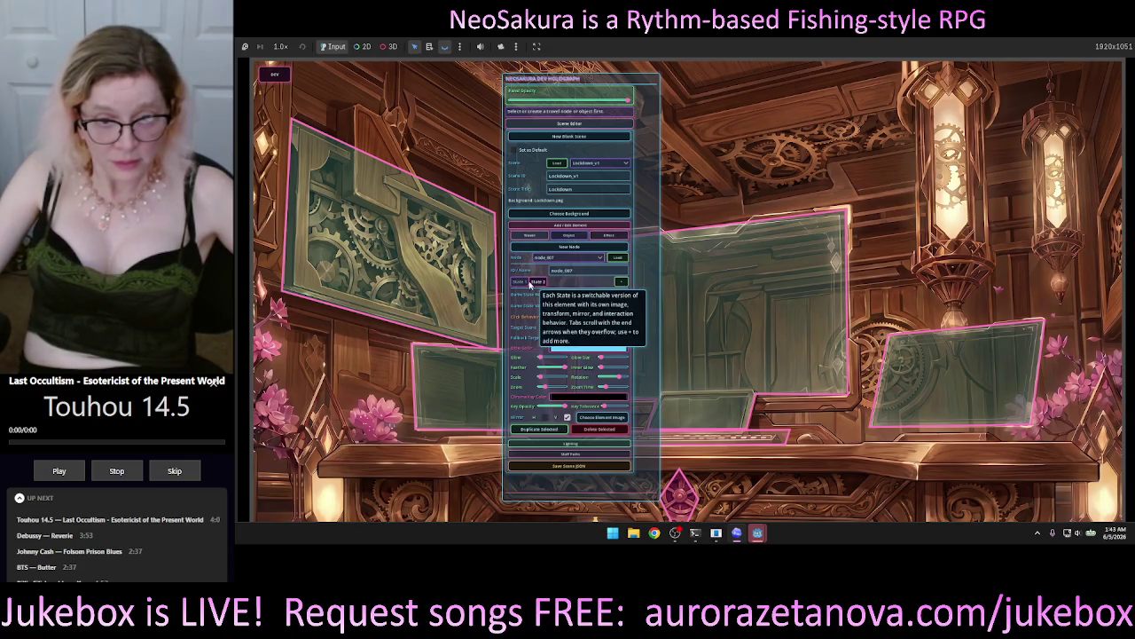
pyautogui.click(521, 282)
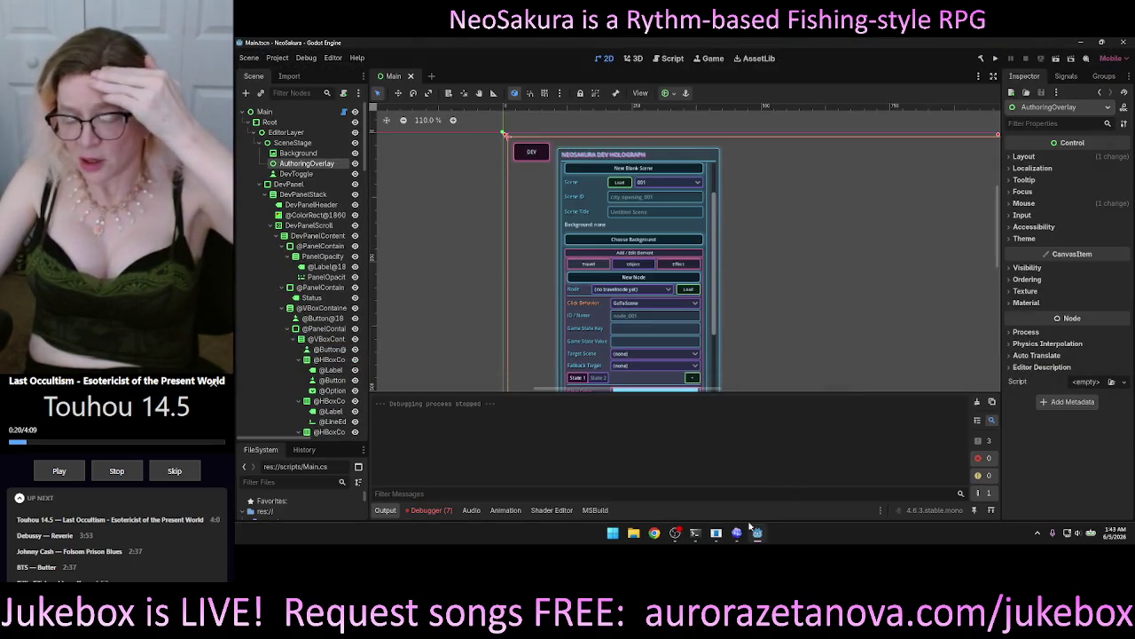
# Step: Queue a dictated Codex follow-up to ignore game state keys while the dev panel is open
pyautogui.click(737, 532)
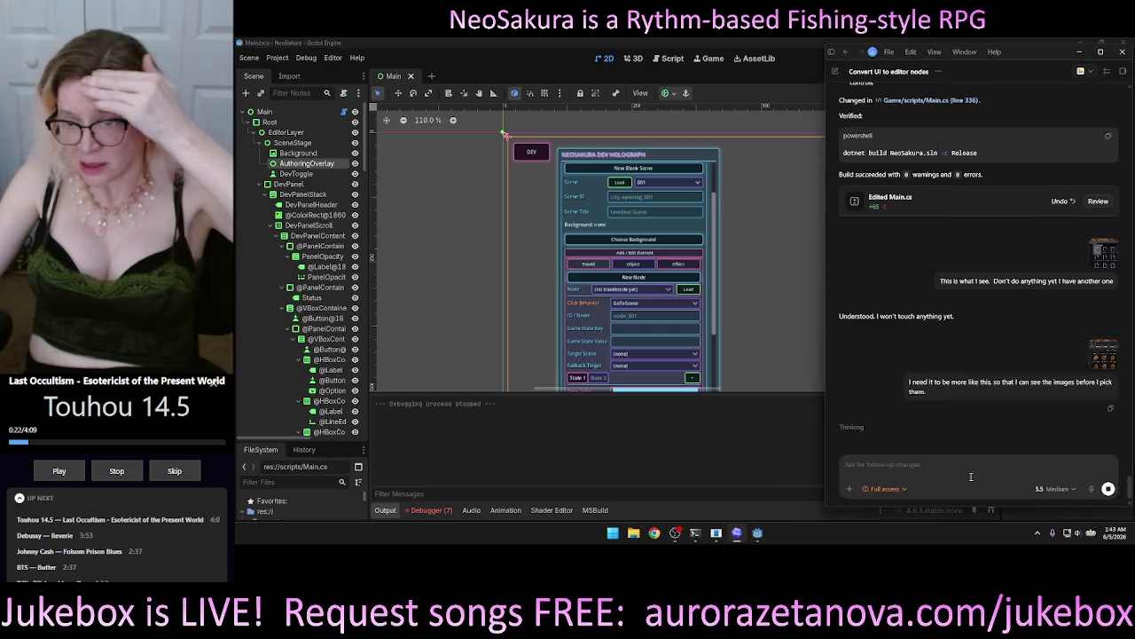
pyautogui.click(1094, 488)
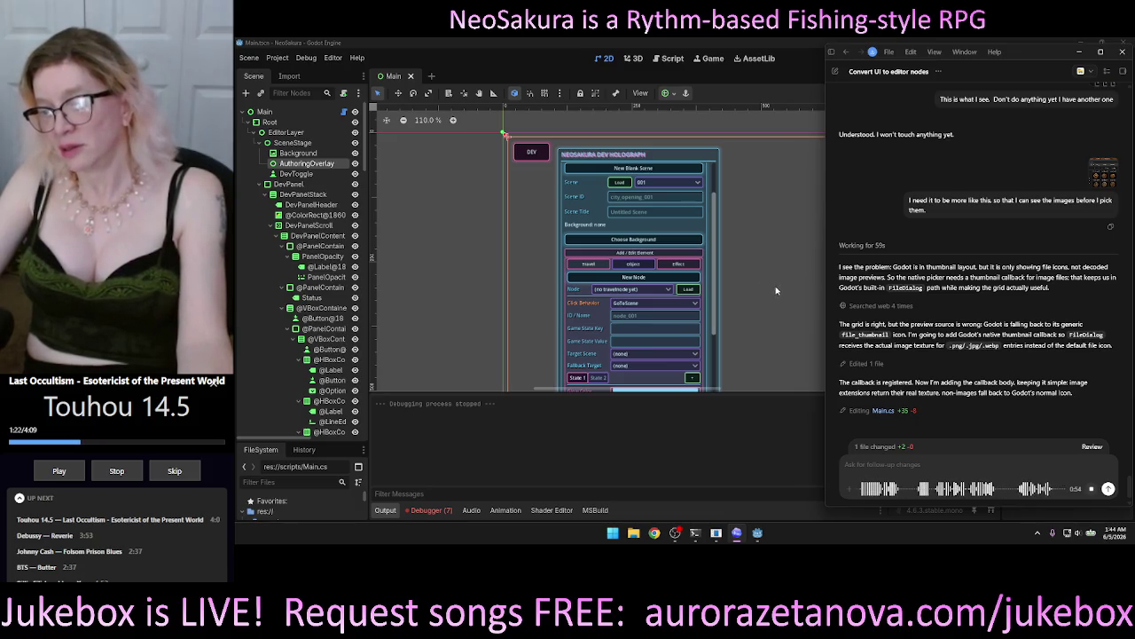
pyautogui.hotkey('ctrl', 'm')
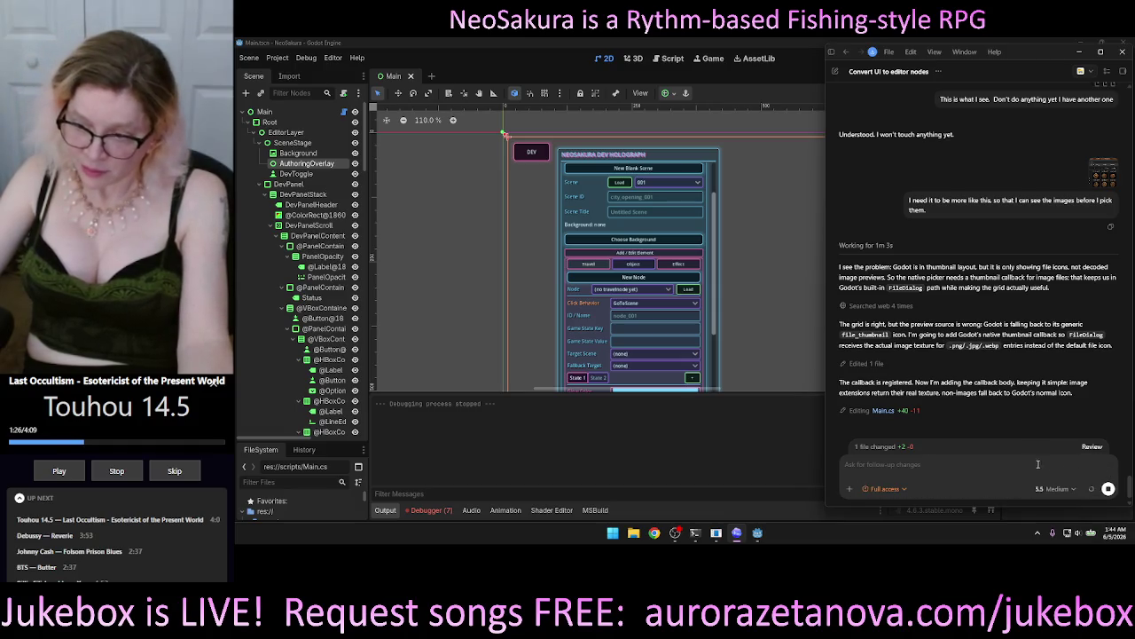
pyautogui.click(1108, 489)
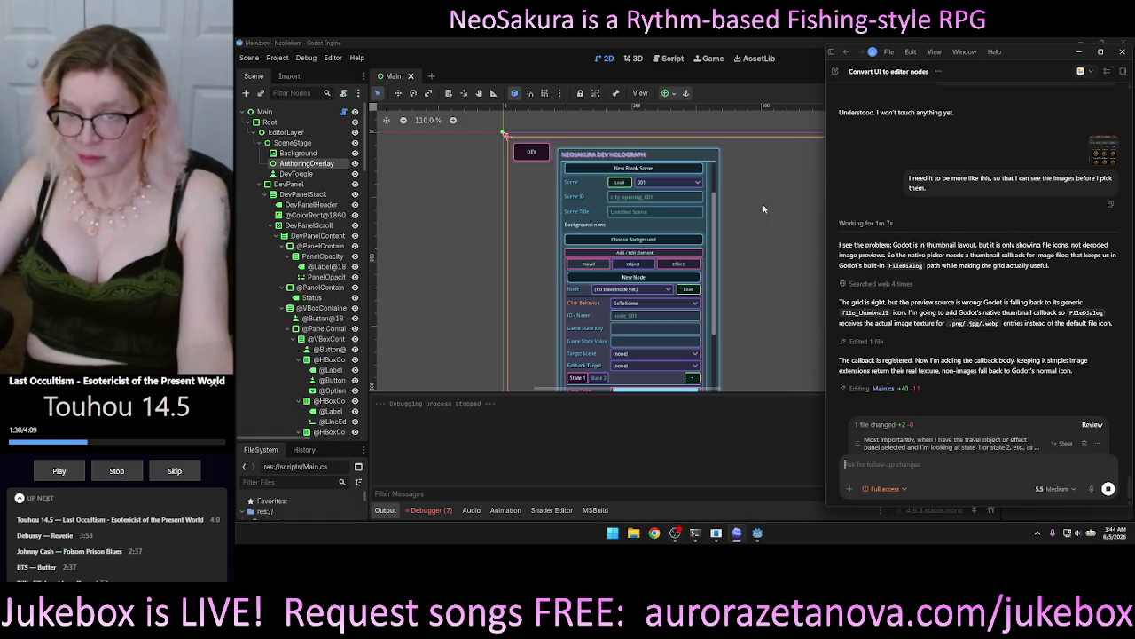
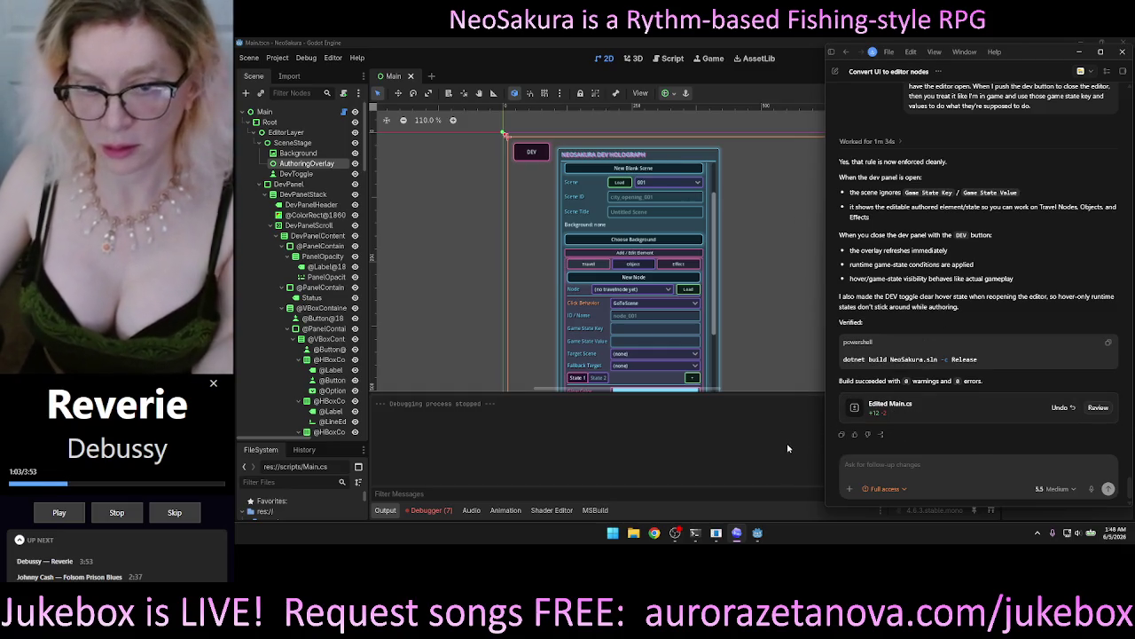
# Step: Zoom out the 2D canvas and run the NeoSakura project from the Godot editor
pyautogui.click(787, 443)
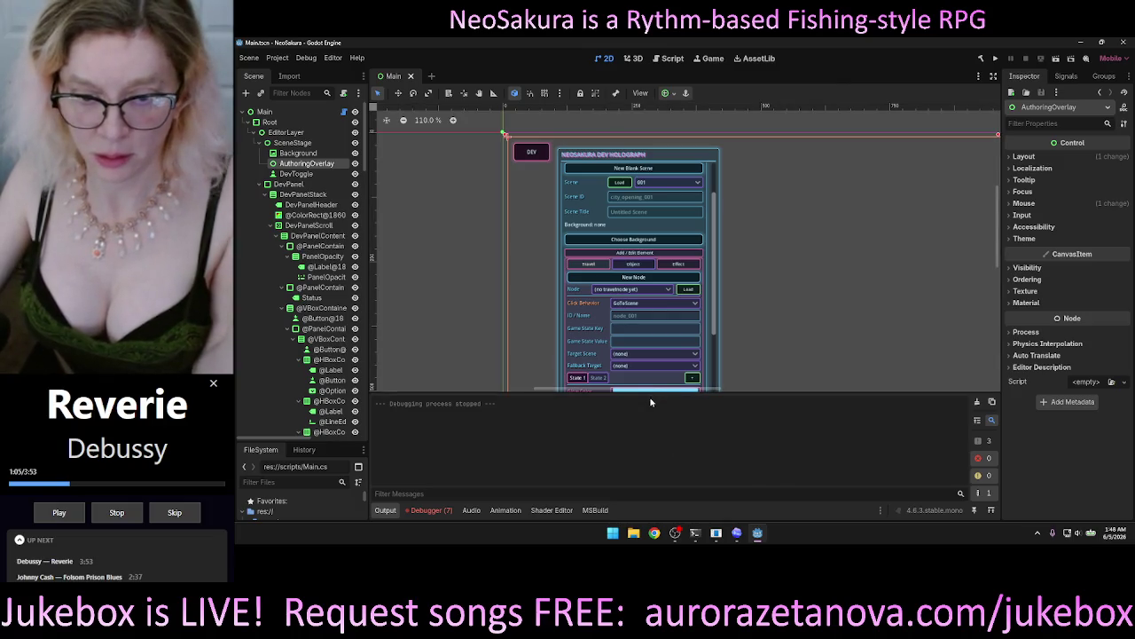
pyautogui.moveTo(702, 393)
pyautogui.mouseDown()
pyautogui.moveTo(762, 383)
pyautogui.moveTo(653, 387)
pyautogui.moveTo(768, 388)
pyautogui.moveTo(714, 339)
pyautogui.mouseUp()
pyautogui.scroll(-5, 714, 338)
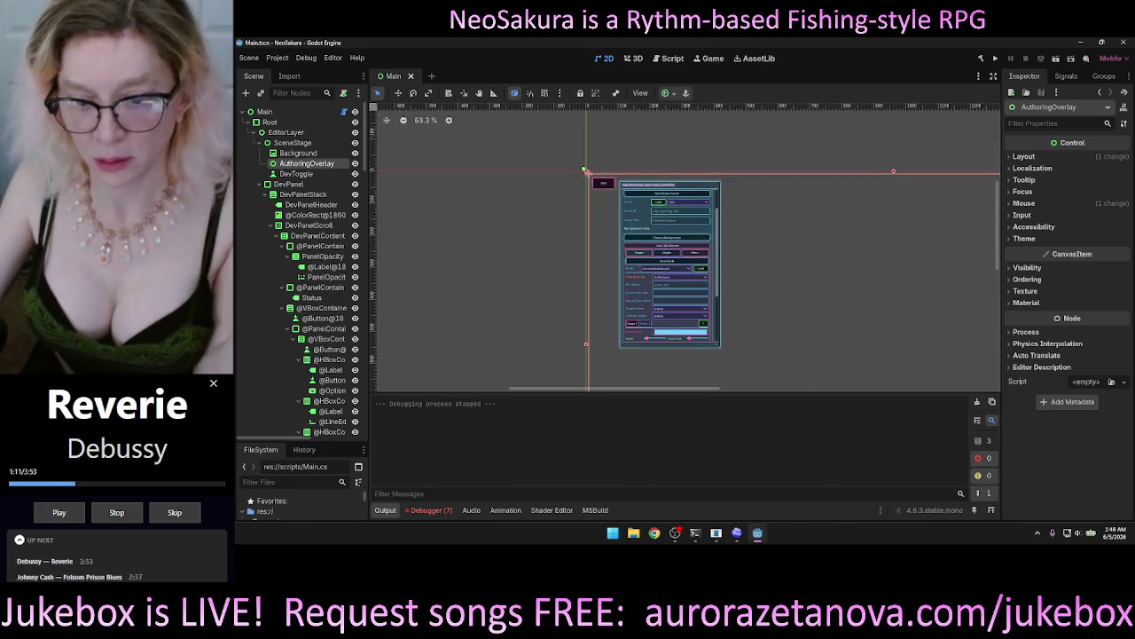
pyautogui.click(736, 532)
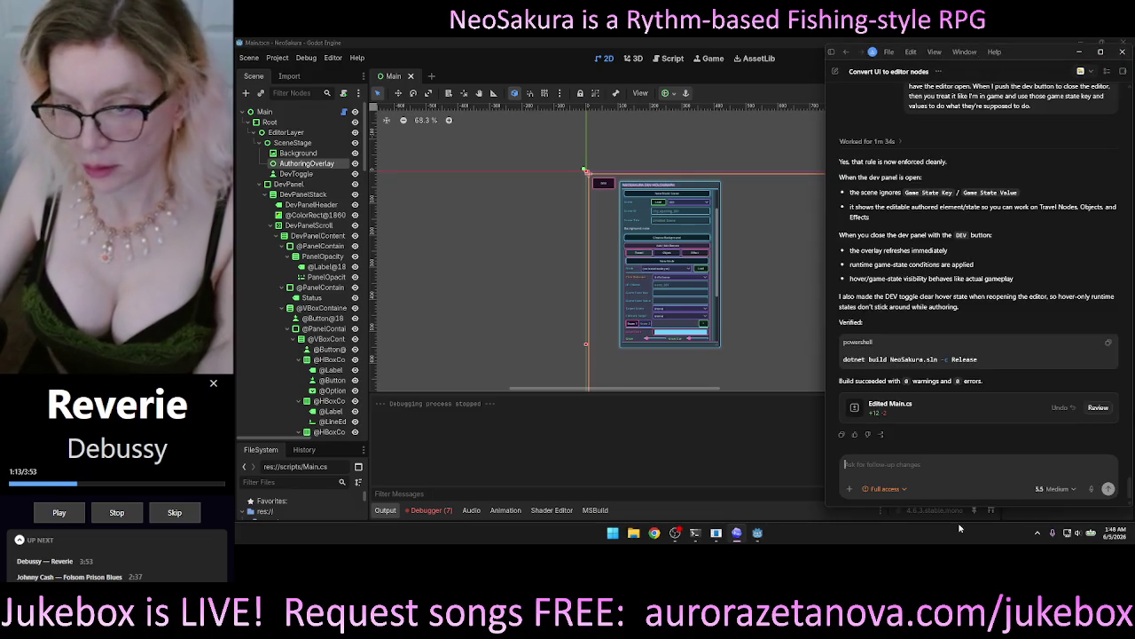
pyautogui.click(741, 484)
pyautogui.click(995, 57)
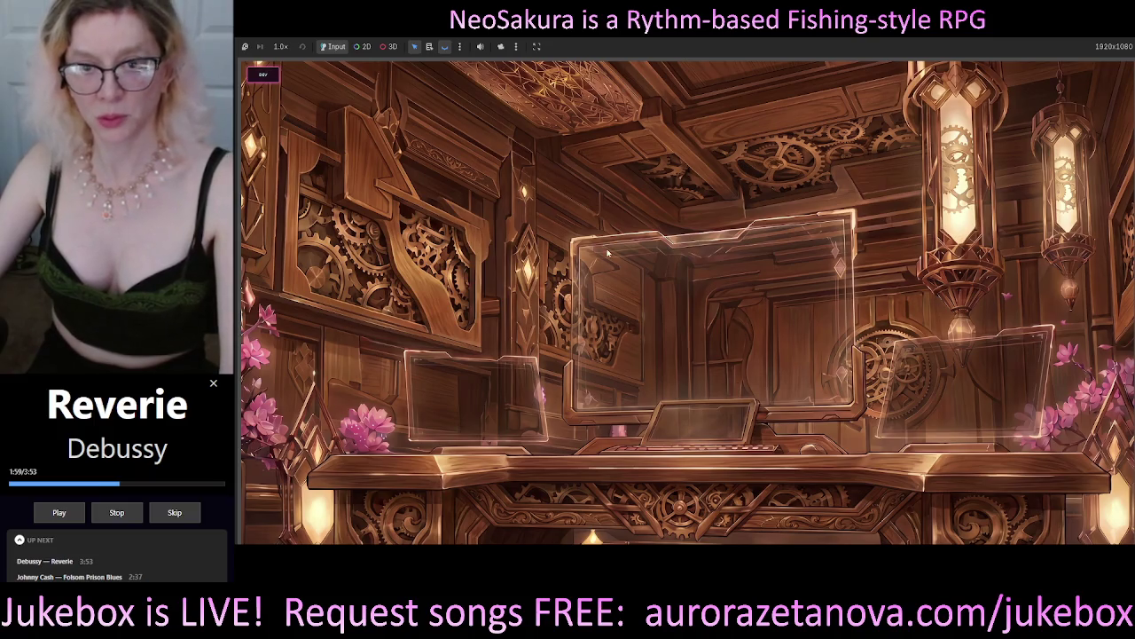
# Step: Open the Dev Holograph panel, centre it, and expand the Scene Editor and Add/Edit Element sections
pyautogui.click(263, 74)
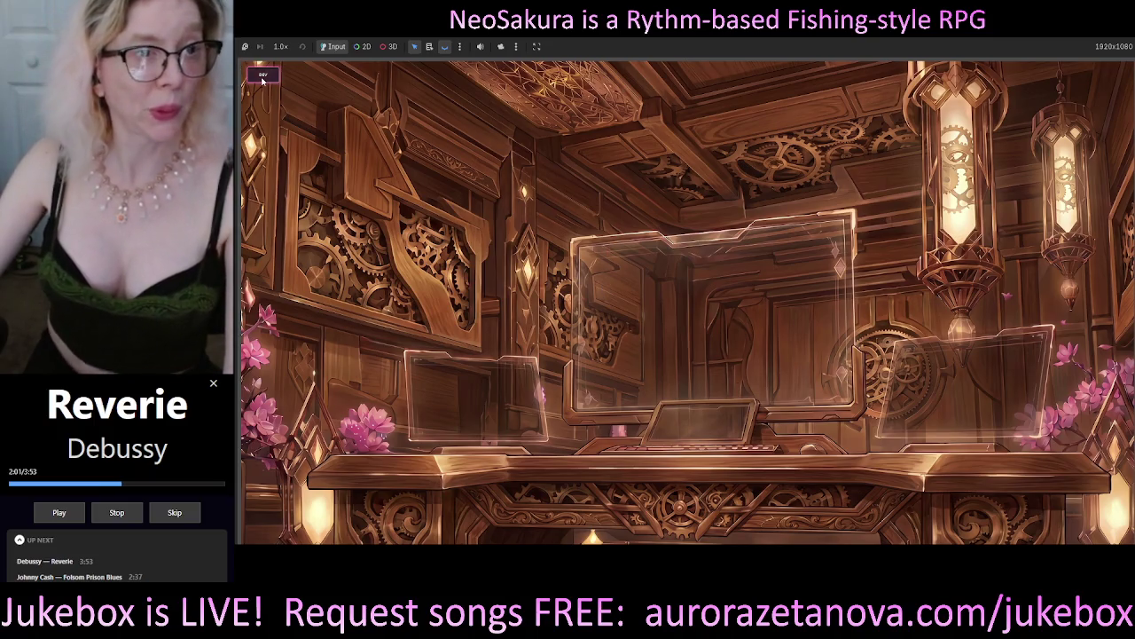
pyautogui.moveTo(399, 98)
pyautogui.mouseDown()
pyautogui.moveTo(600, 99)
pyautogui.moveTo(881, 140)
pyautogui.mouseUp()
pyautogui.moveTo(966, 151)
pyautogui.mouseDown()
pyautogui.moveTo(985, 155)
pyautogui.moveTo(671, 200)
pyautogui.moveTo(675, 214)
pyautogui.mouseUp()
pyautogui.click(606, 260)
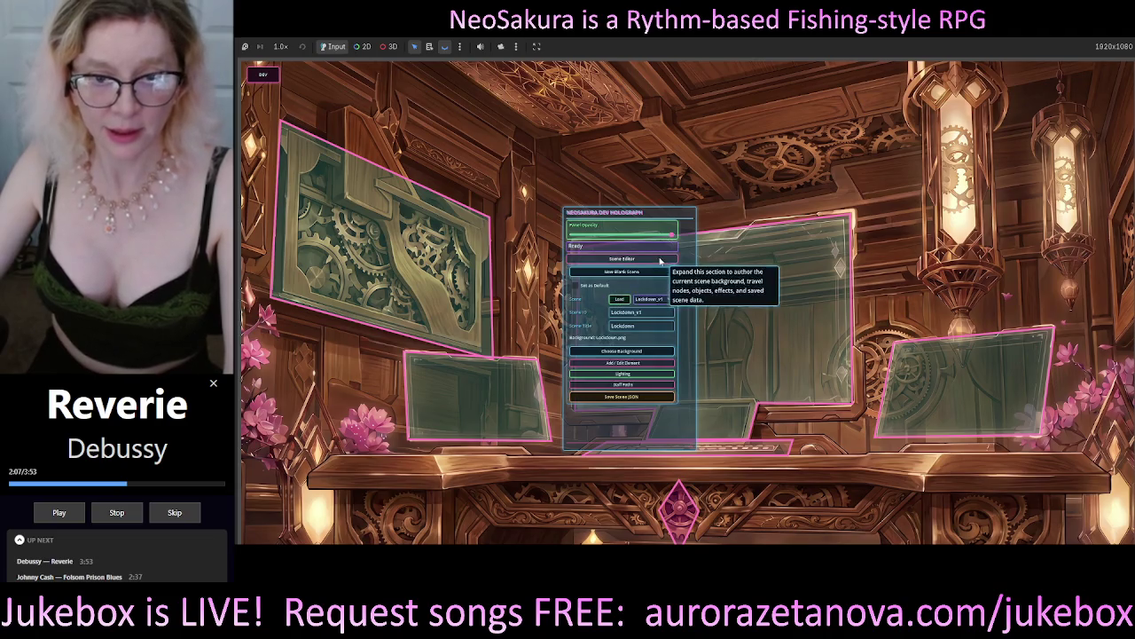
pyautogui.click(622, 361)
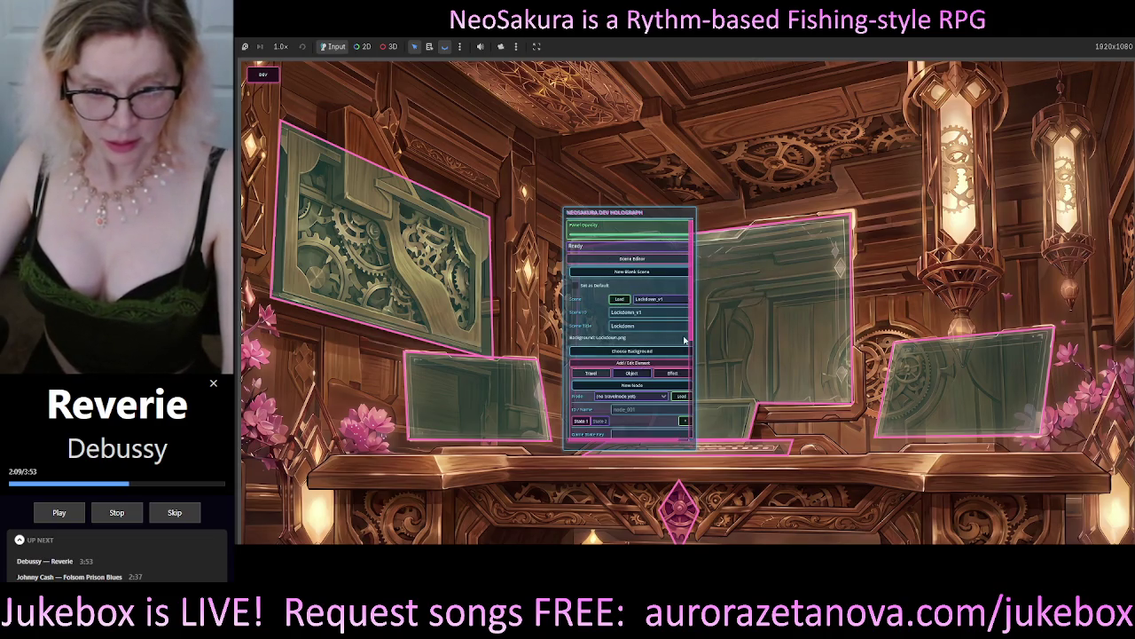
pyautogui.scroll(-3, 684, 340)
pyautogui.scroll(2, 683, 340)
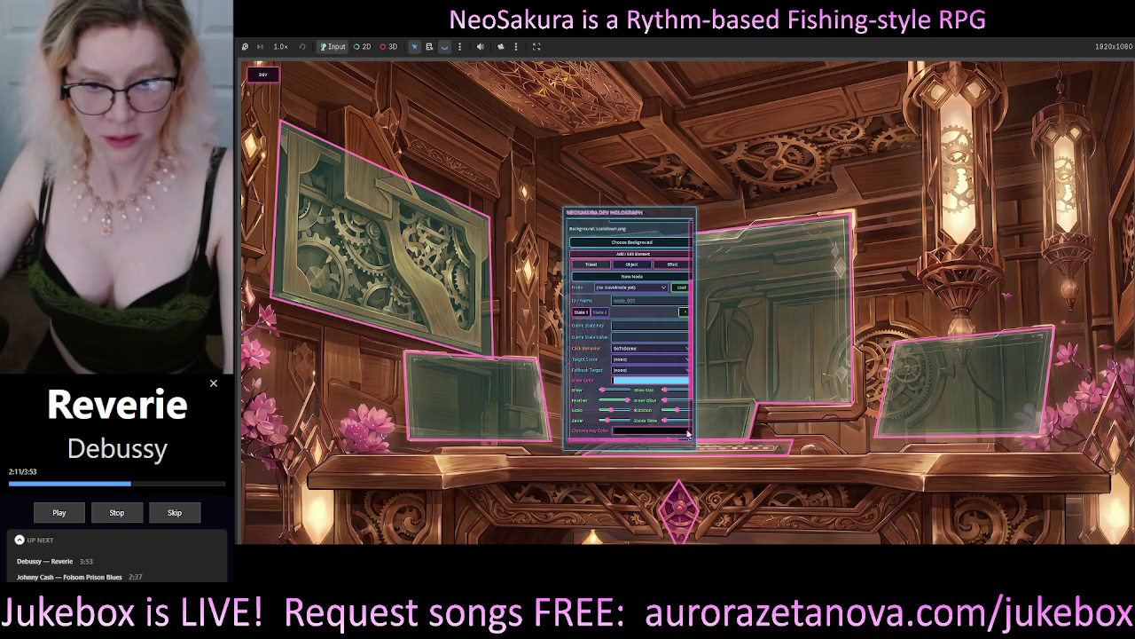
# Step: Inspect the empty travel Node dropdown and the Object dropdown, then switch back to Codex
pyautogui.click(650, 288)
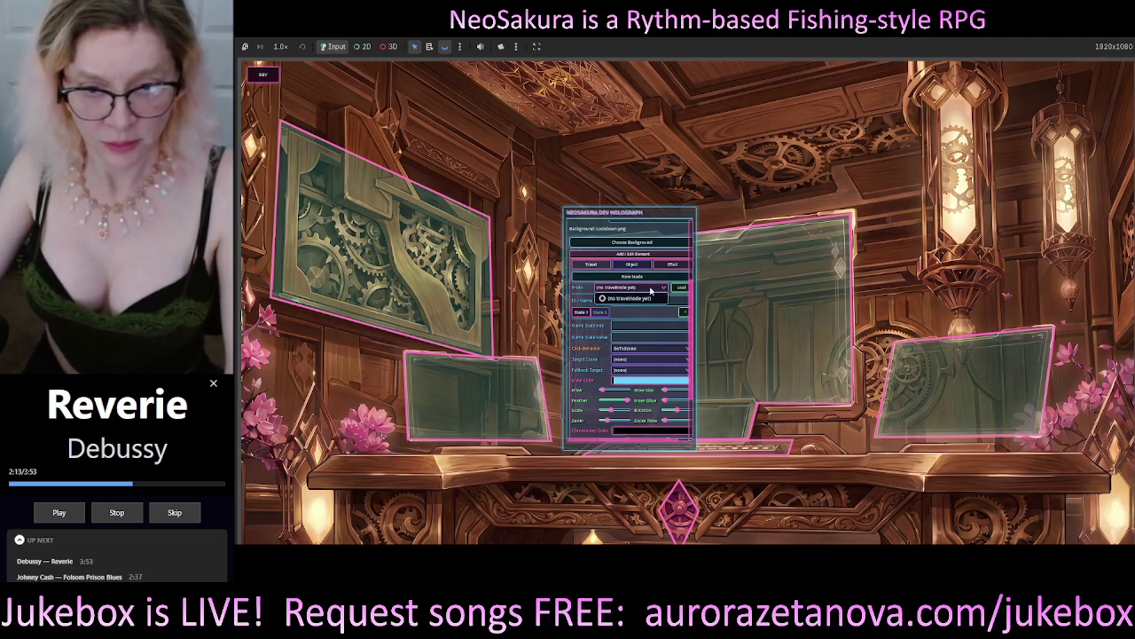
pyautogui.click(646, 299)
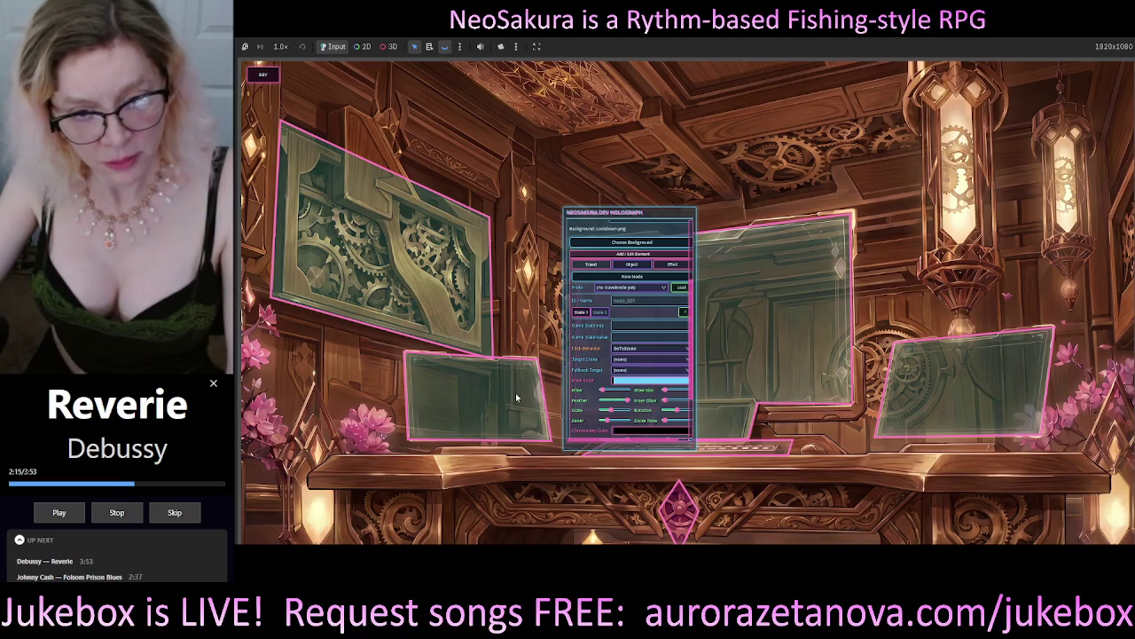
pyautogui.click(631, 264)
pyautogui.click(633, 288)
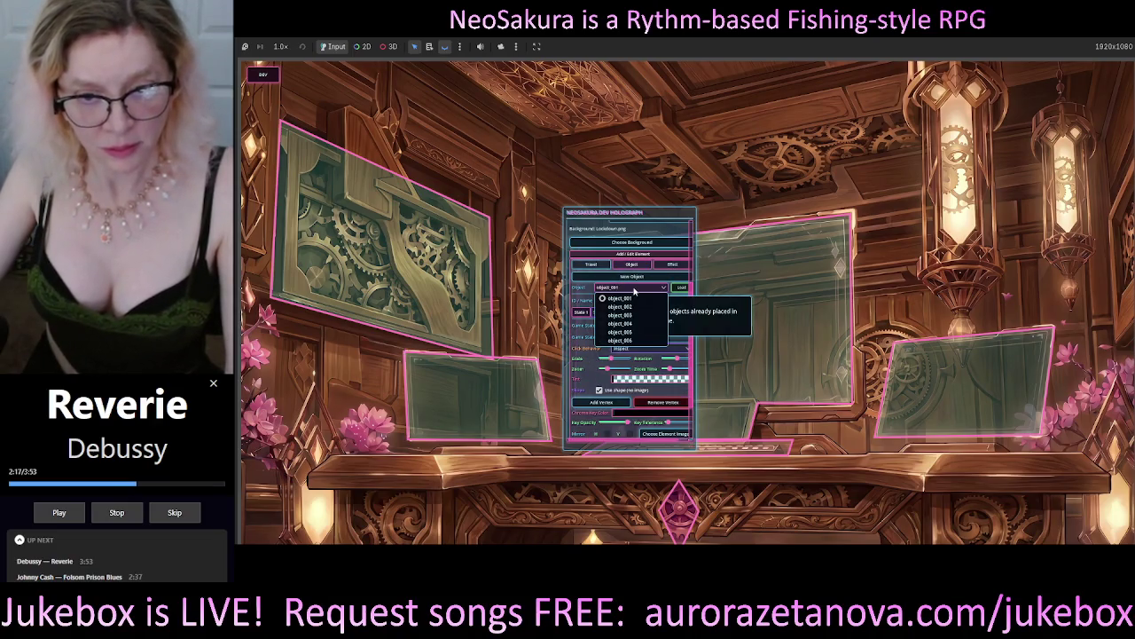
pyautogui.click(605, 278)
pyautogui.click(591, 264)
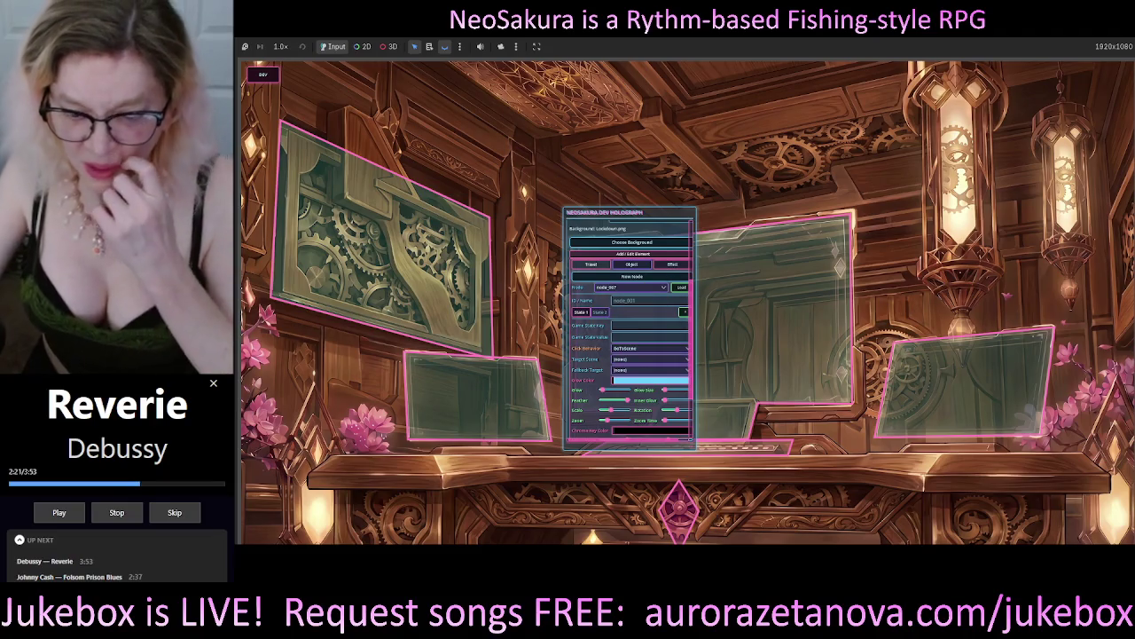
pyautogui.hotkey('alt', 'Tab')
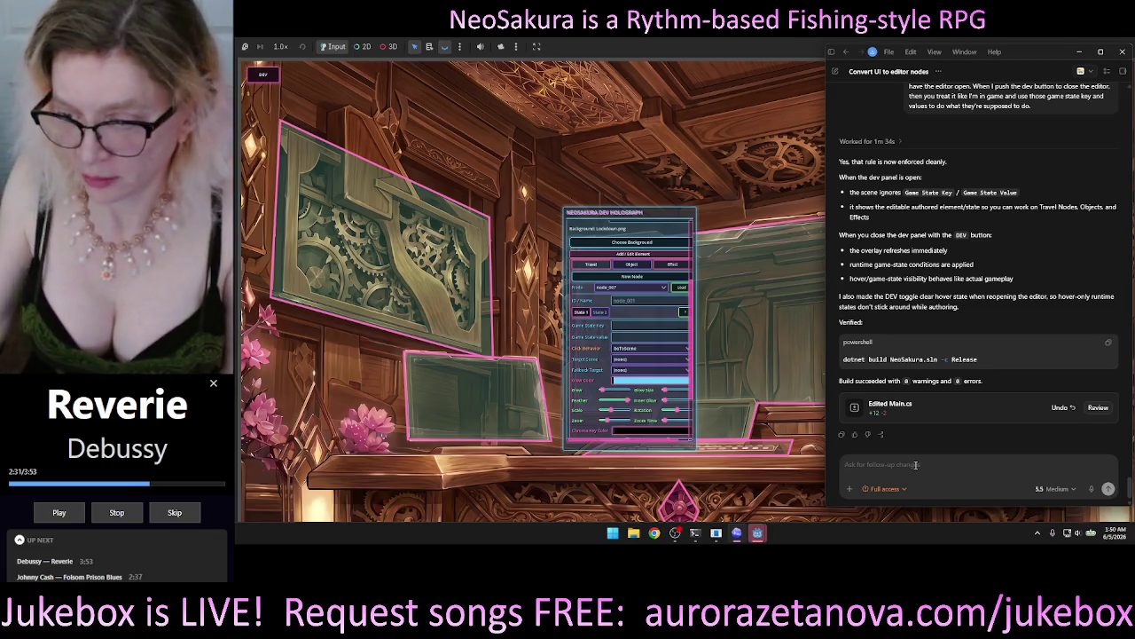
# Step: Dictate a bug report that the editor's dropdowns stay empty until a scene object is clicked
pyautogui.click(1093, 490)
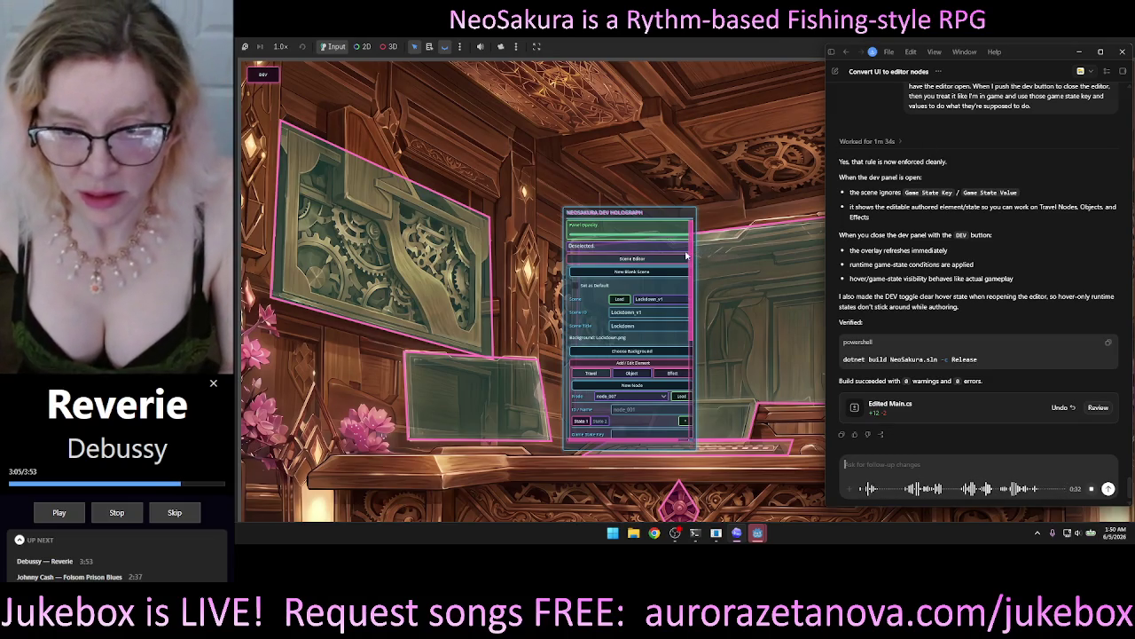
pyautogui.moveTo(692, 257); pyautogui.dragTo(708, 354)
pyautogui.scroll(2, 694, 307)
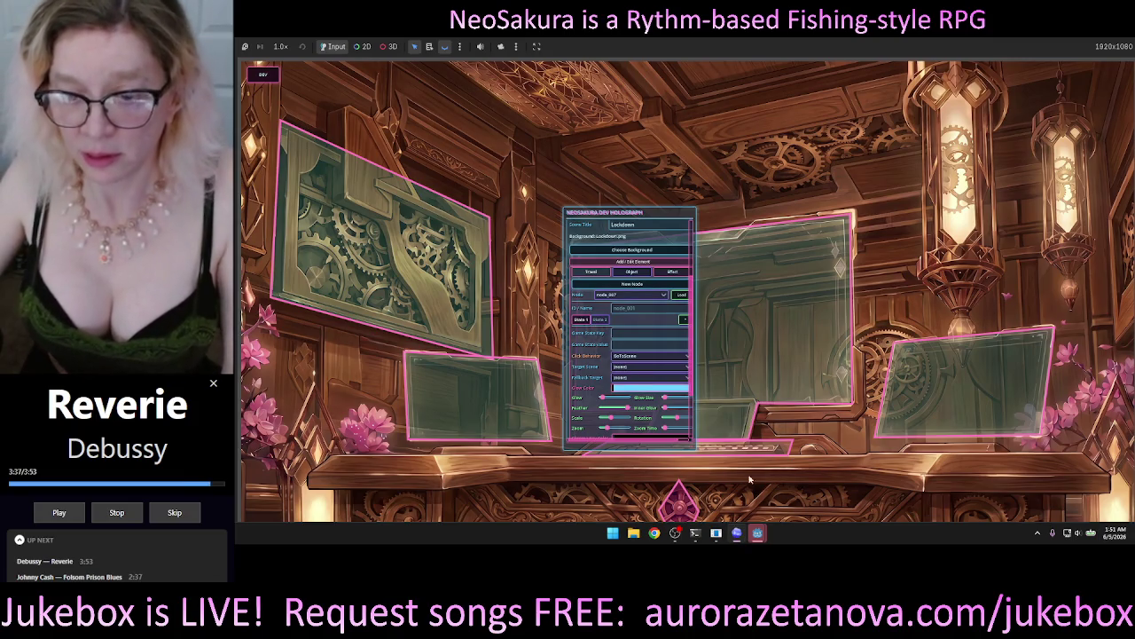
pyautogui.click(736, 536)
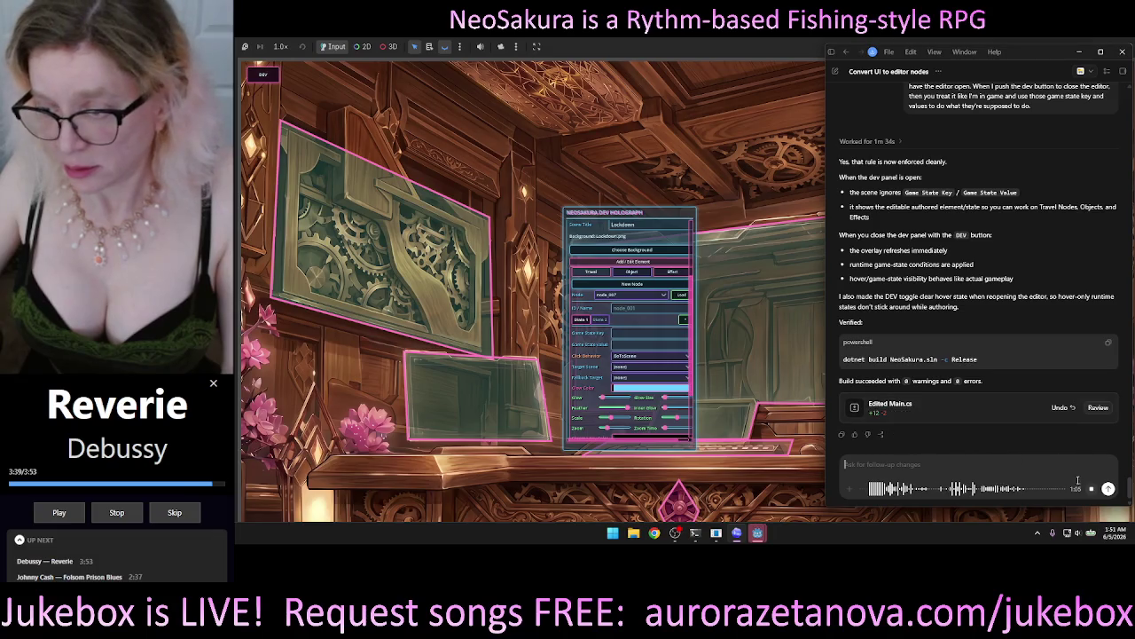
pyautogui.click(1091, 489)
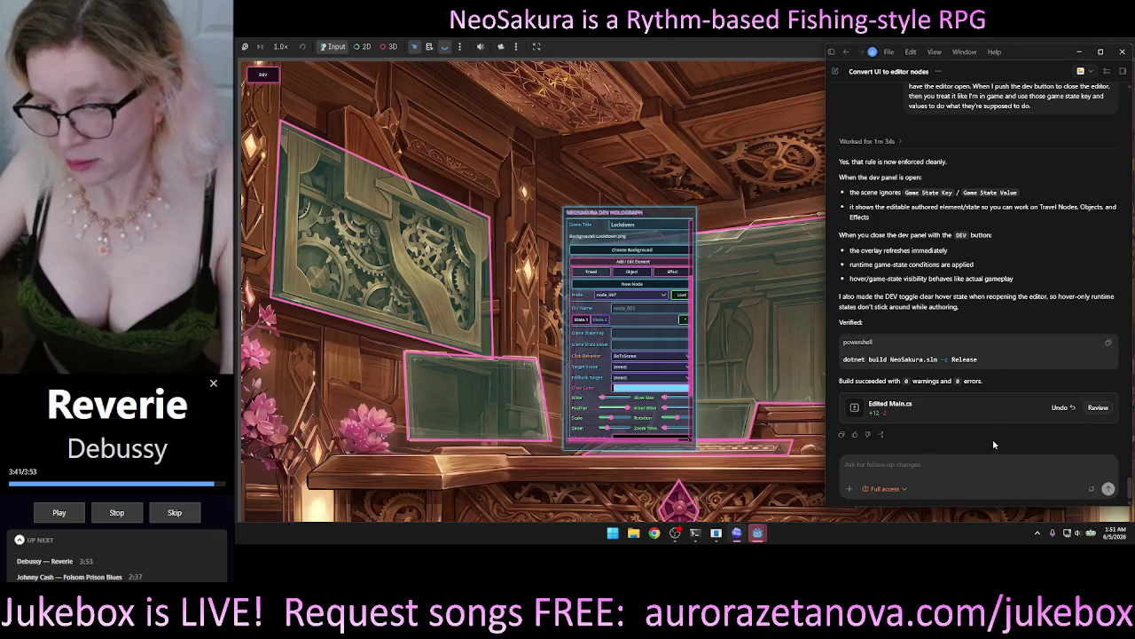
pyautogui.click(993, 438)
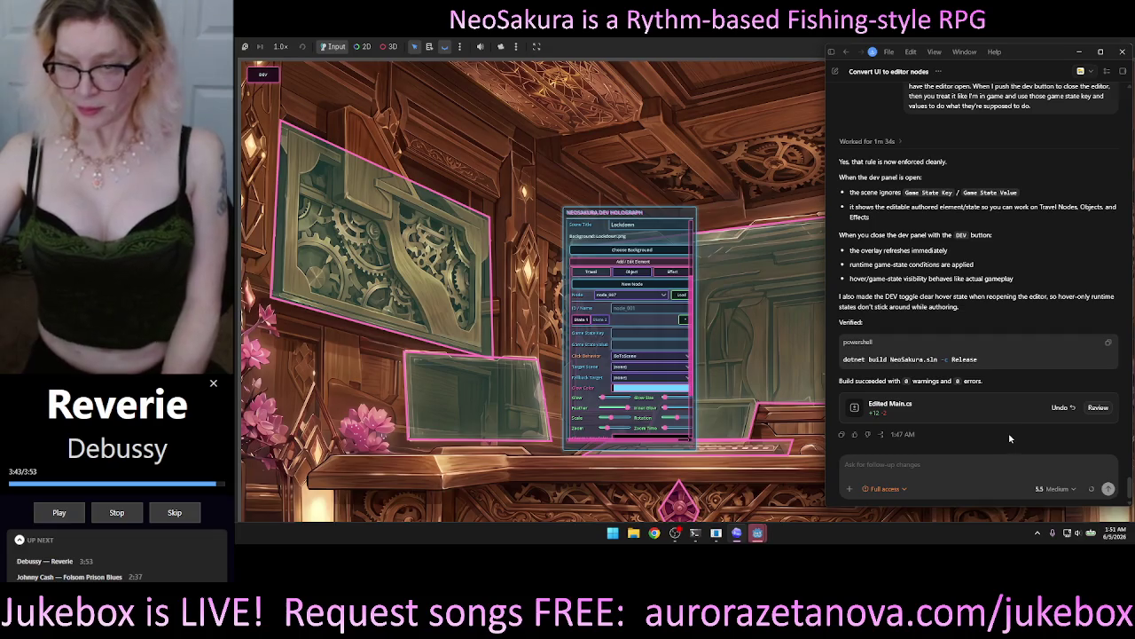
pyautogui.write("I open the game, click the dev button, editor panel opens. I click, well, actually, it is loading the default scene that I want to work on. This might be part of the problem, I guess, because I didn't push load. I'm relying on the default. So that could be a key to what's happening, I don't know. But when I go down to add or edit element, it doesn't matter which of the three panels I open, all of the dropdowns are empty and there's no objects anywhere, but I do see them on the screen. If I click one of the objects on the screen, then all of a sudden, all of the dropdowns get populated with the proper objects too. Everything's in its right place and working at that point.")
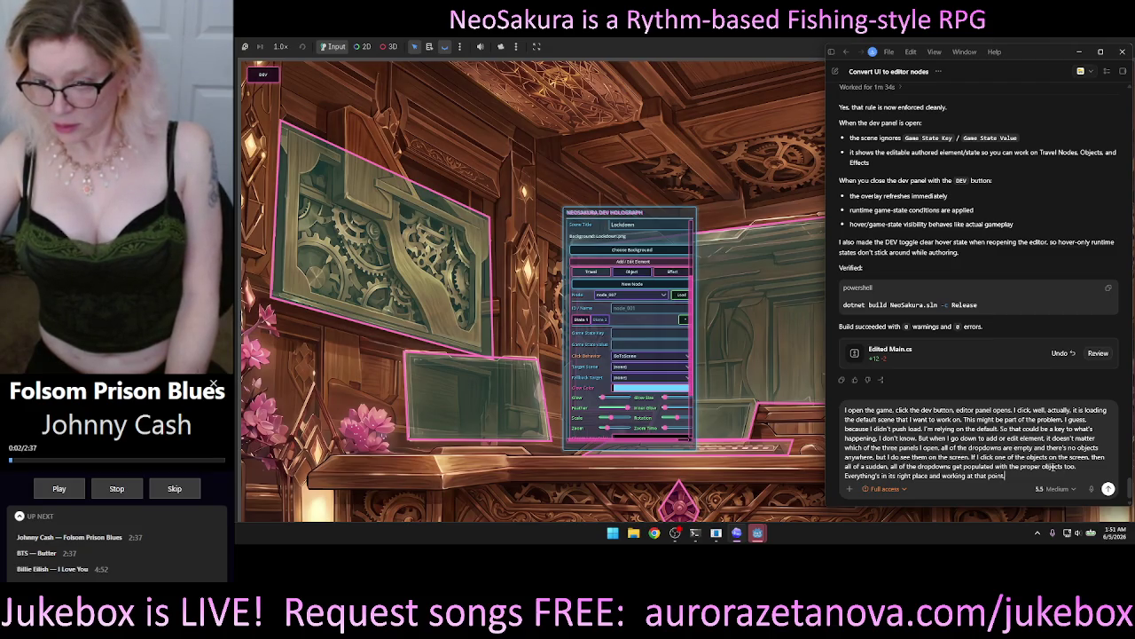
# Step: Send the bug report to Codex and return the game's dev panel to Travel nodes
pyautogui.click(1107, 488)
pyautogui.click(631, 271)
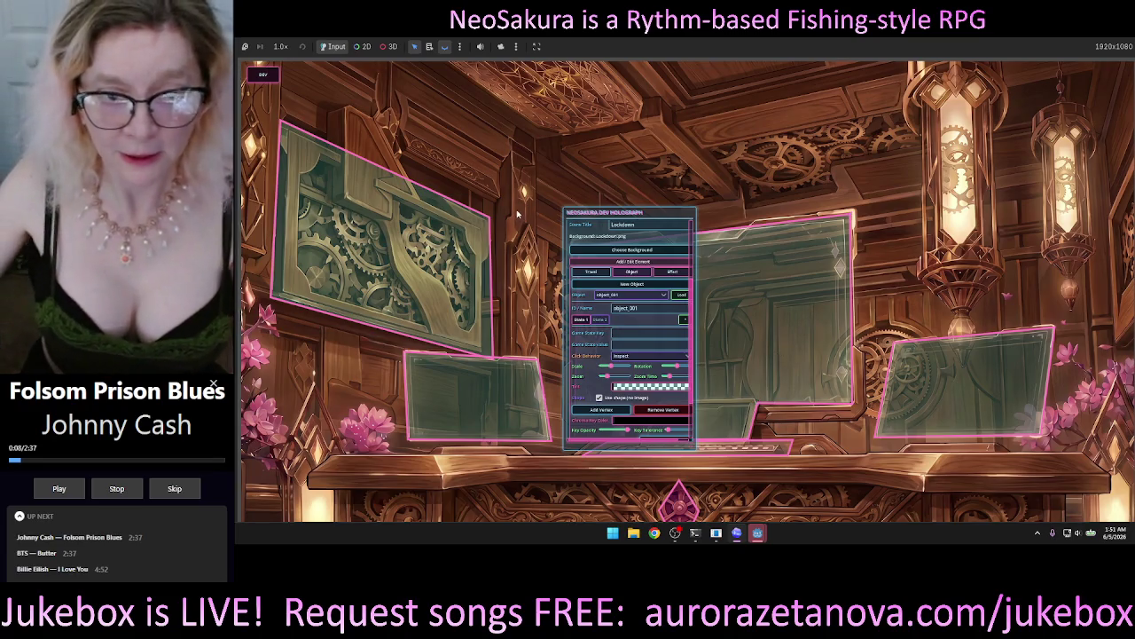
pyautogui.click(593, 271)
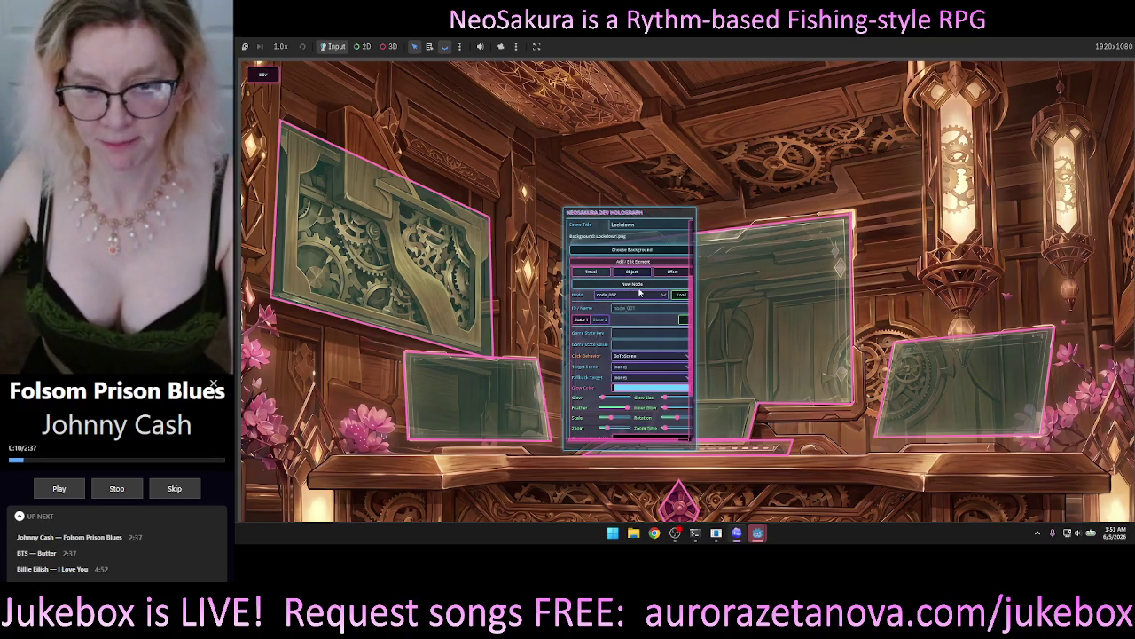
# Step: Load node_007 into the editing fields and open the image picker for State 1
pyautogui.click(652, 295)
pyautogui.click(652, 304)
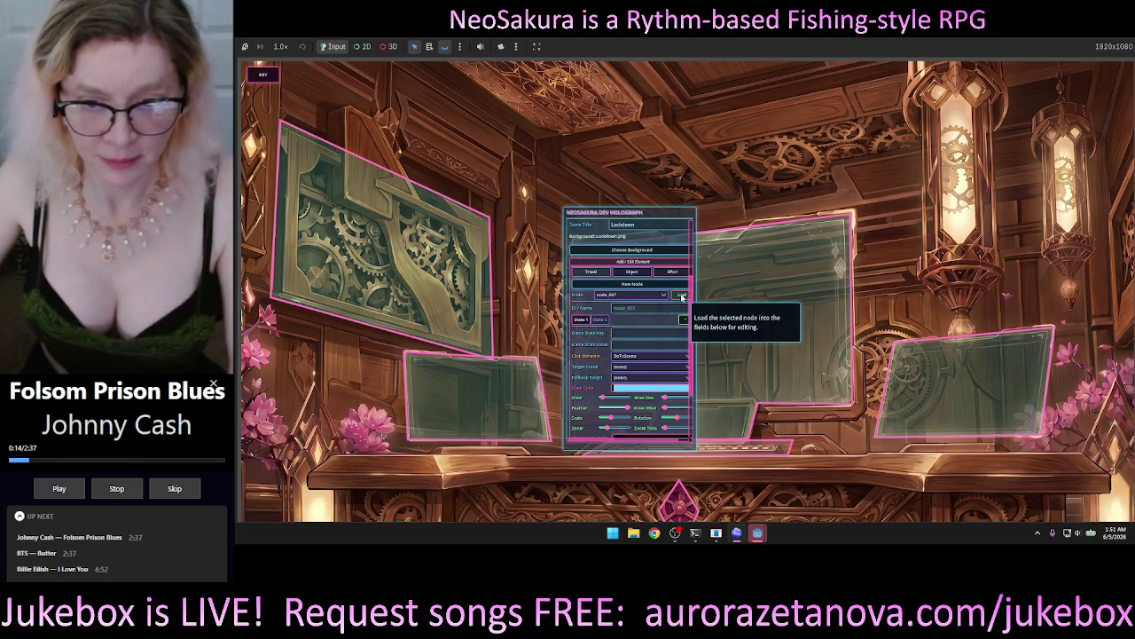
pyautogui.click(681, 294)
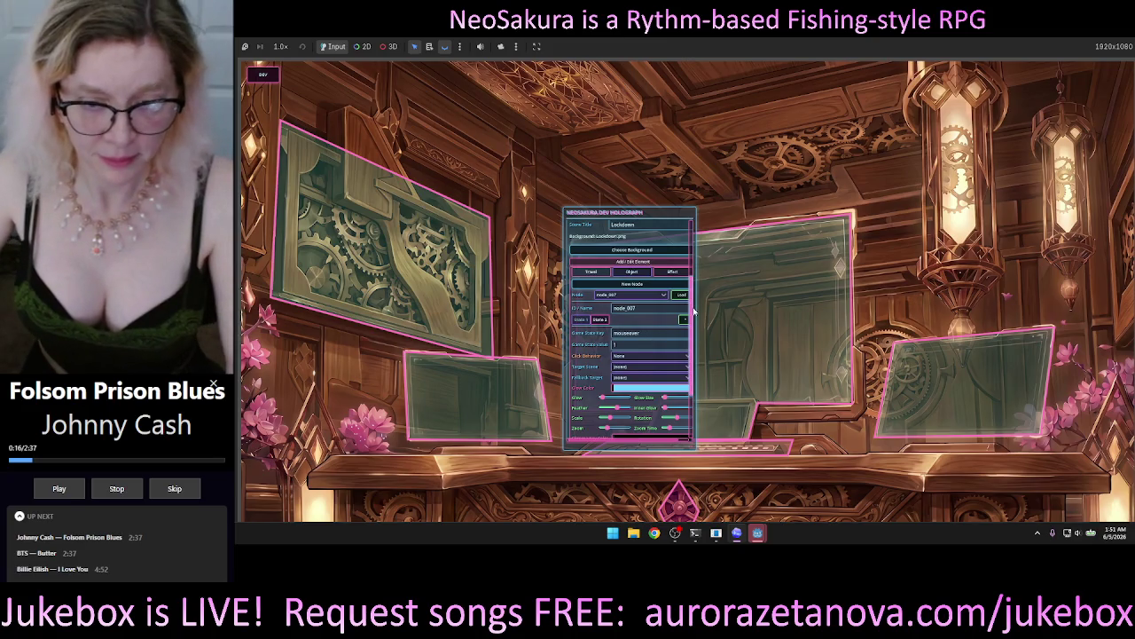
pyautogui.moveTo(693, 311); pyautogui.dragTo(694, 343)
pyautogui.click(580, 242)
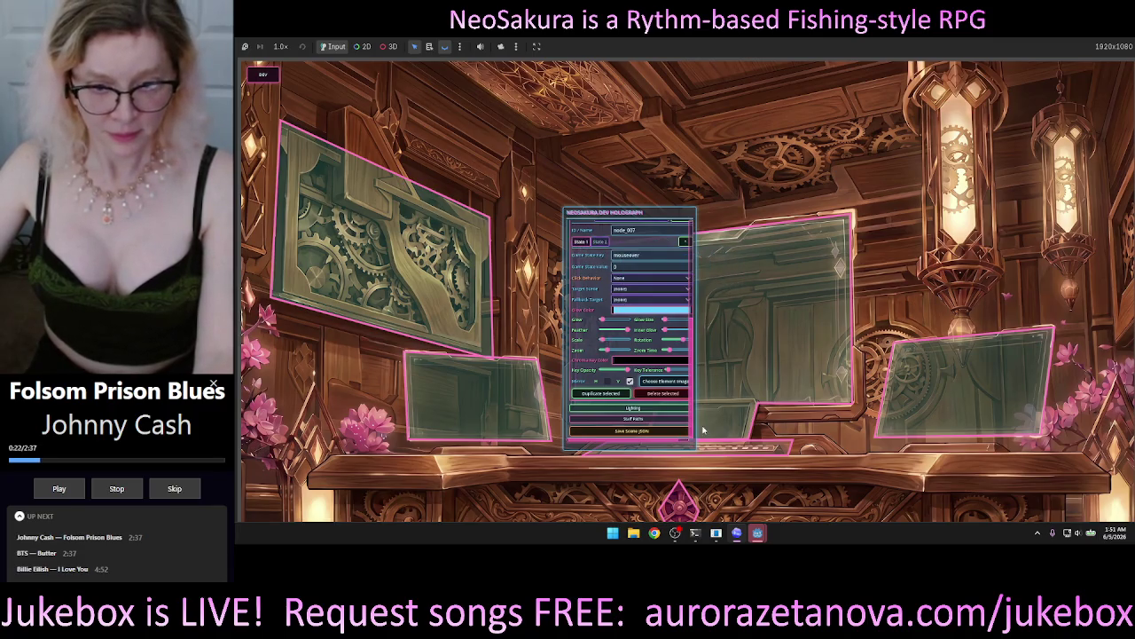
pyautogui.click(679, 382)
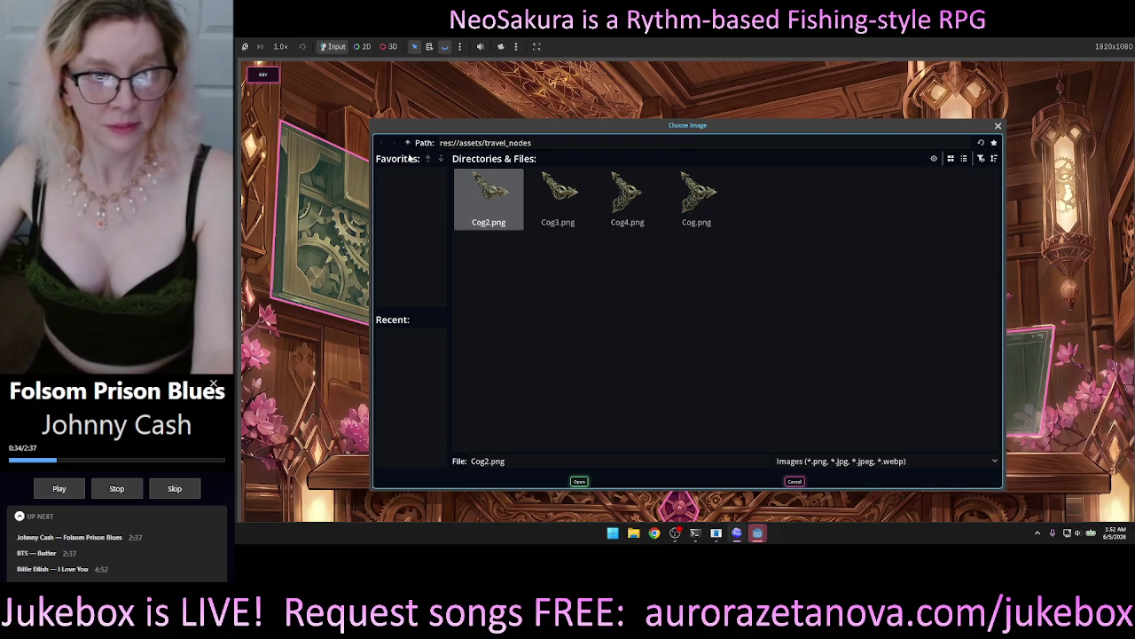
# Step: Favourite the travel_nodes and UI folders and choose Neo_UI_Cog_02.png as the element image
pyautogui.click(994, 144)
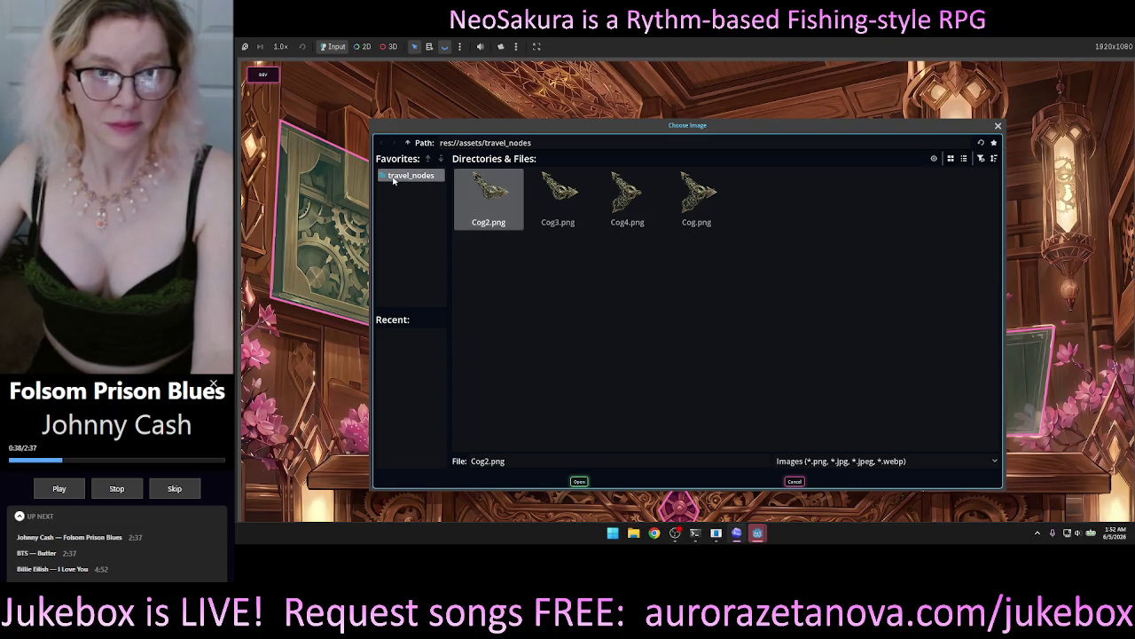
pyautogui.click(409, 145)
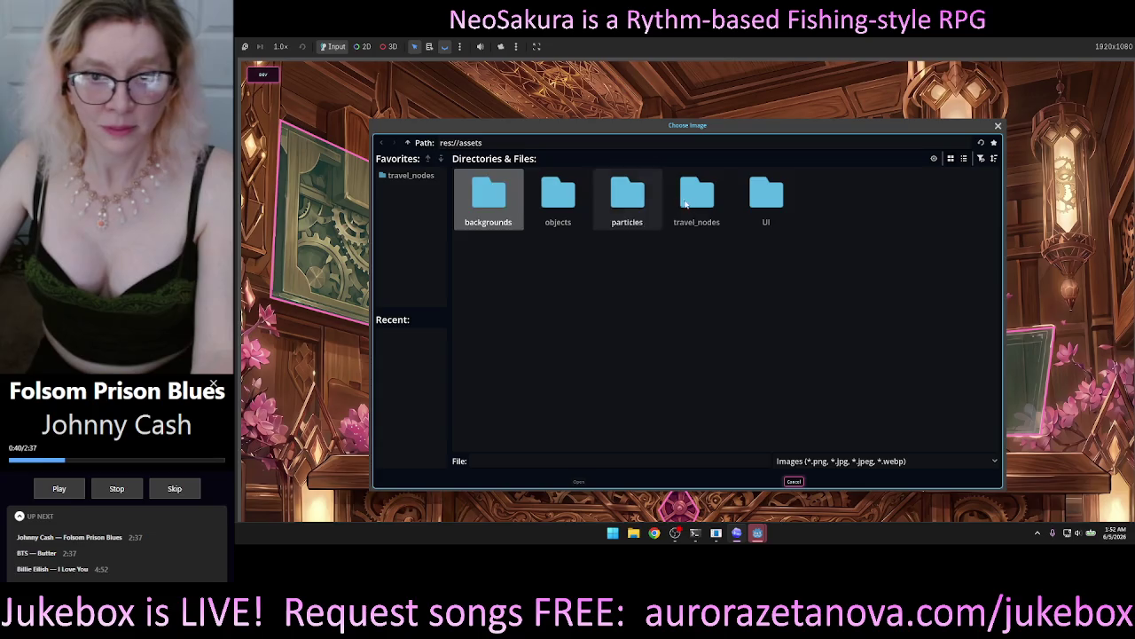
pyautogui.click(763, 201)
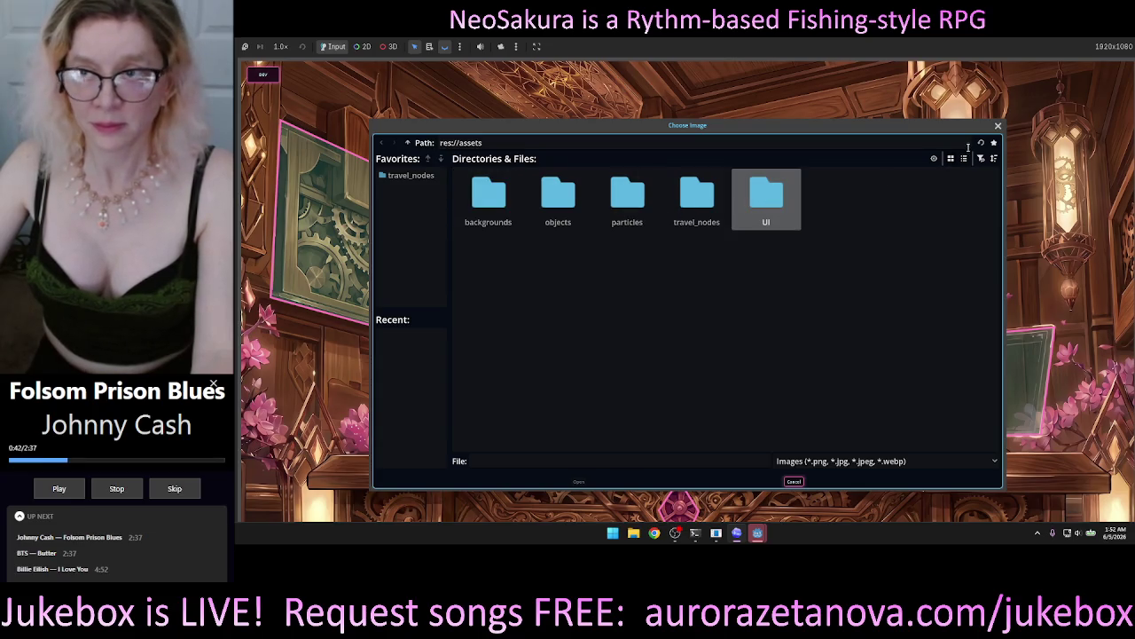
pyautogui.press('Return')
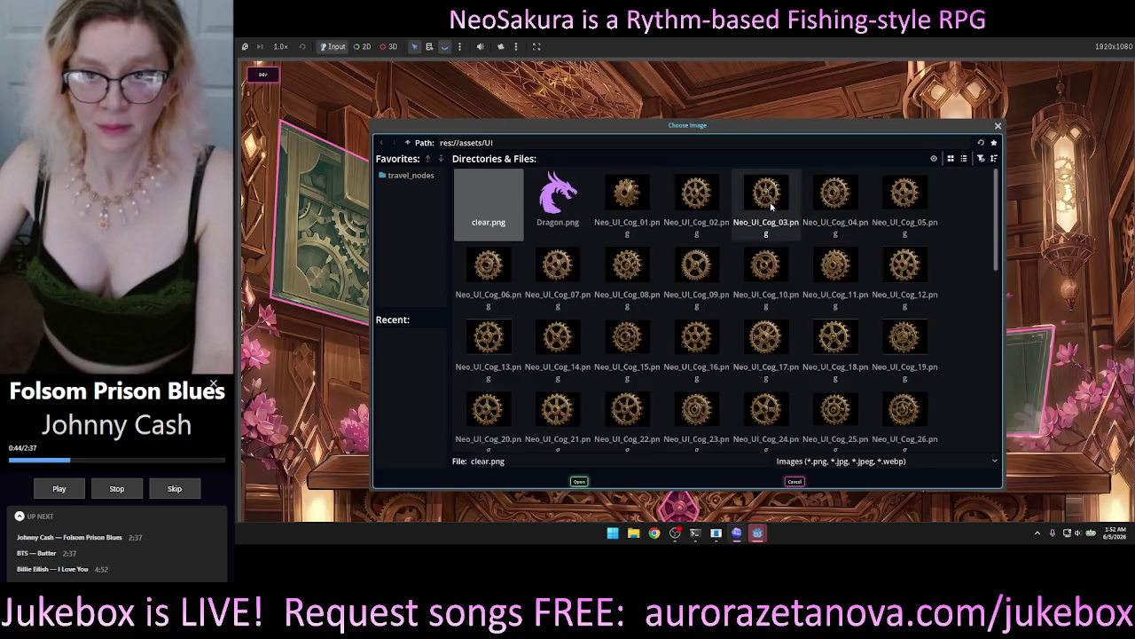
pyautogui.click(993, 145)
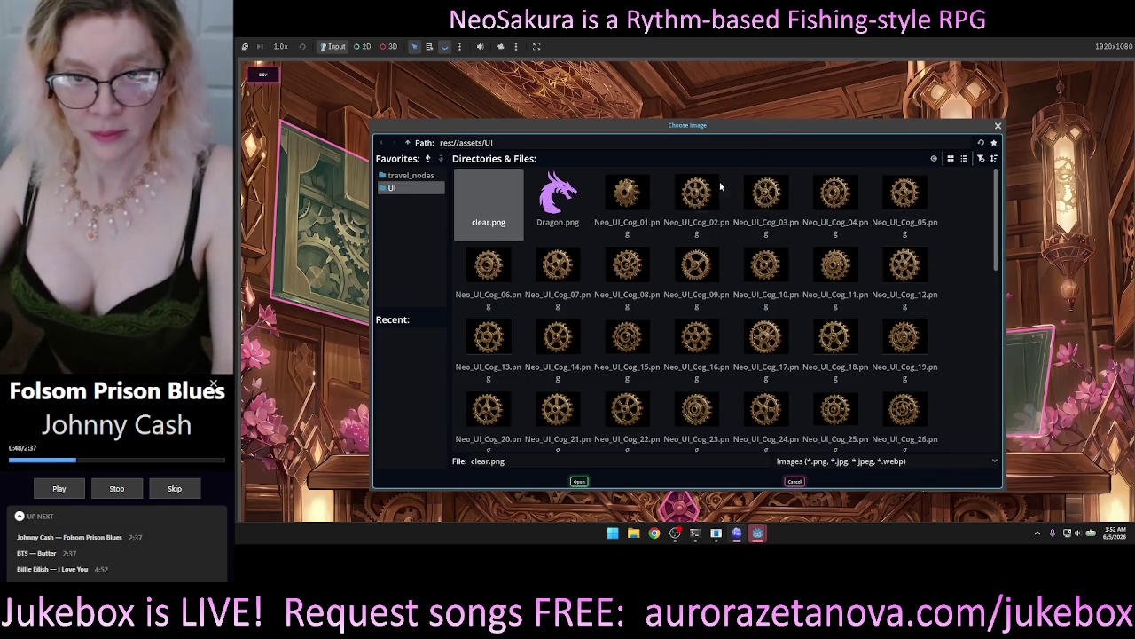
pyautogui.doubleClick(704, 201)
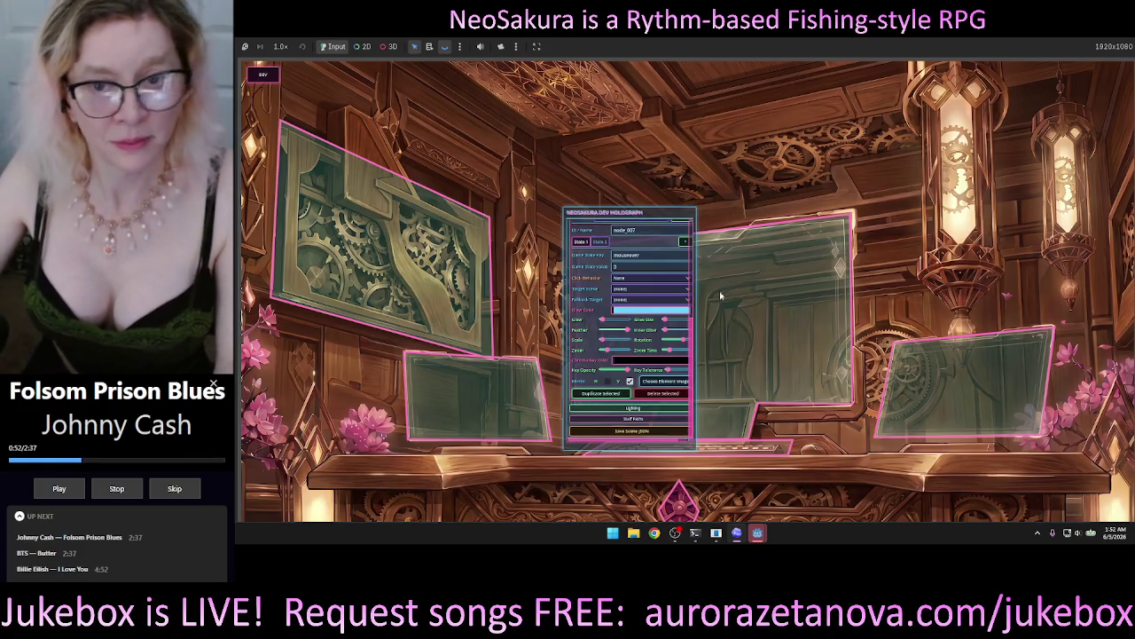
pyautogui.scroll(3, 694, 337)
pyautogui.scroll(-4, 702, 319)
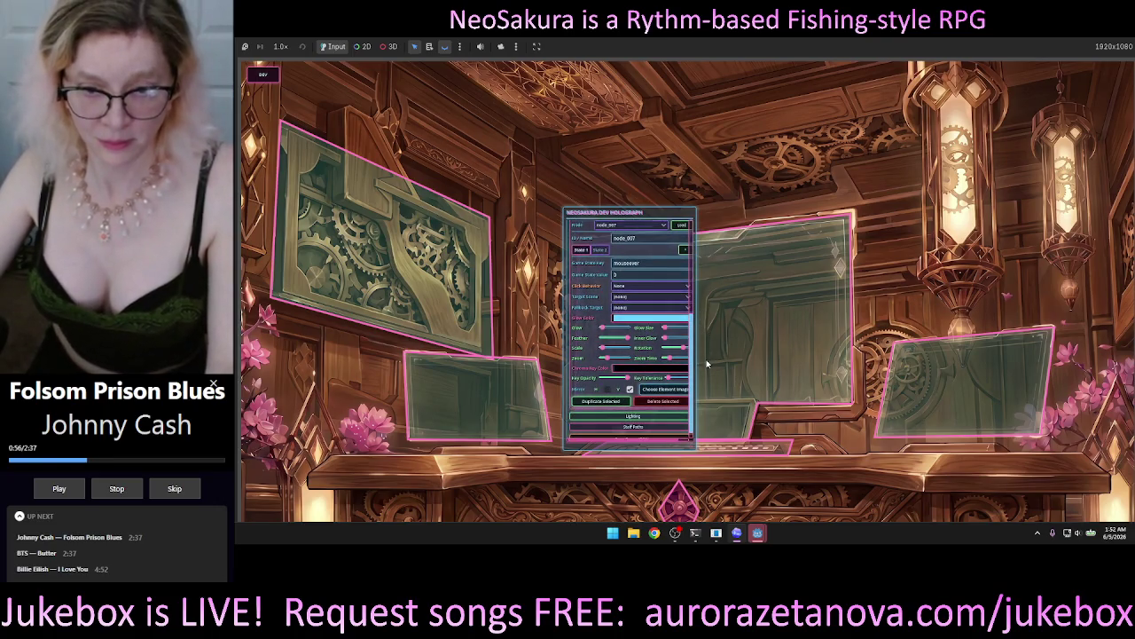
pyautogui.scroll(3, 697, 355)
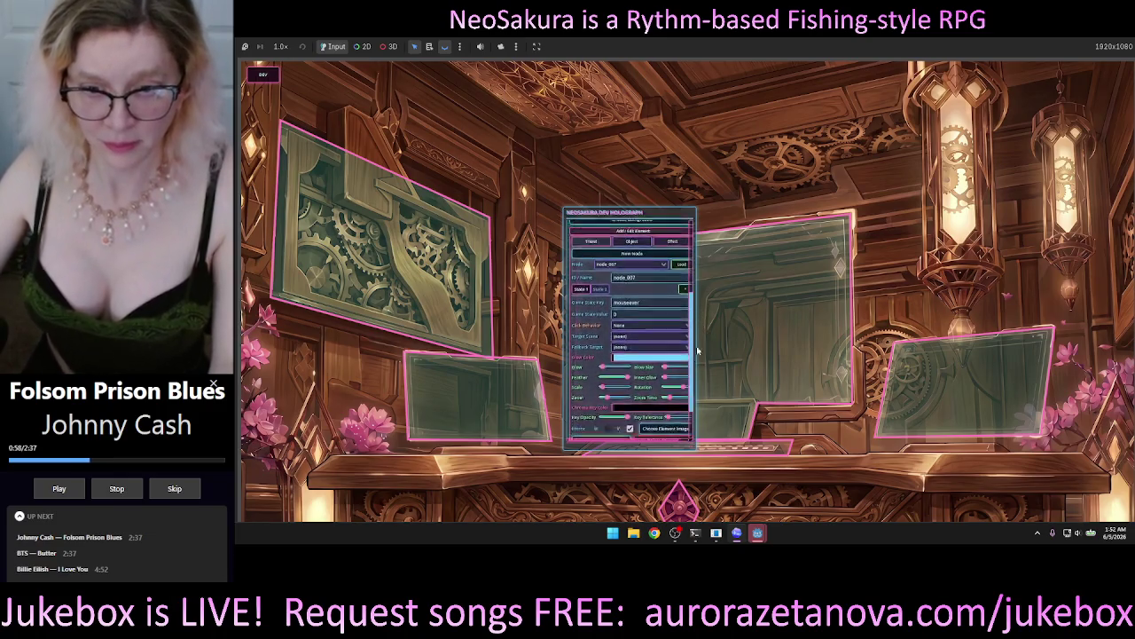
pyautogui.scroll(-2, 697, 351)
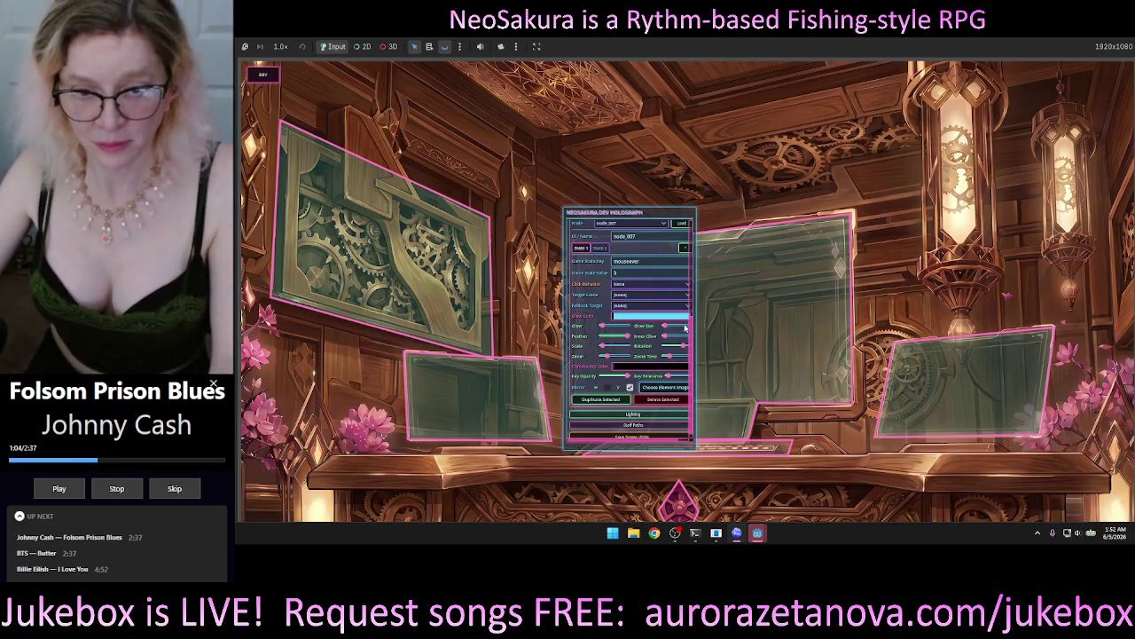
pyautogui.scroll(-1, 692, 357)
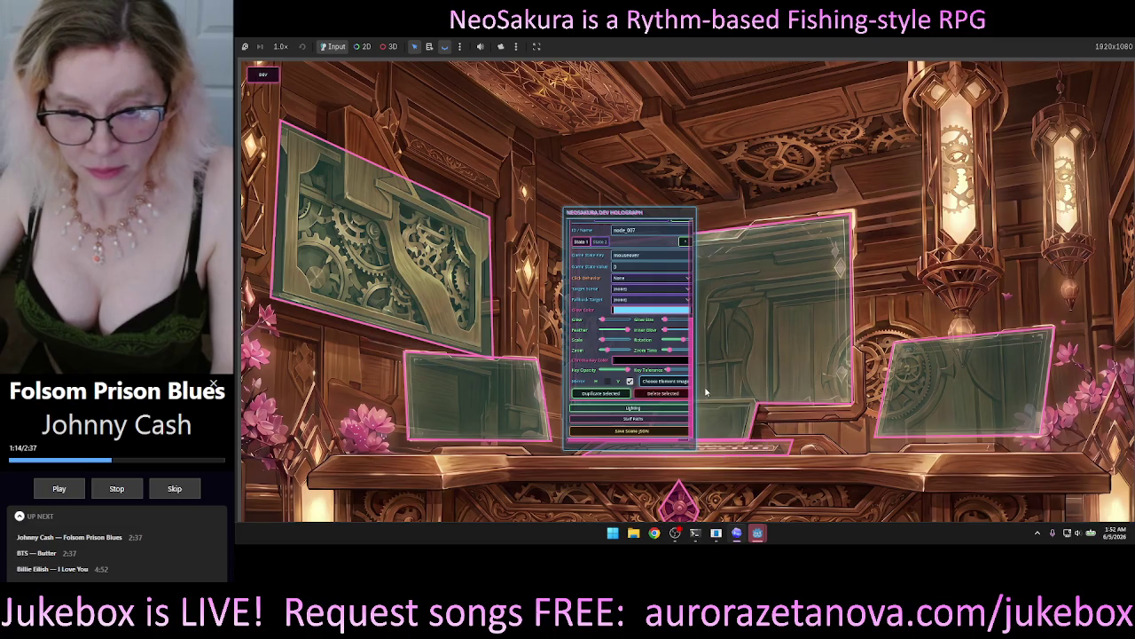
pyautogui.scroll(2, 630, 281)
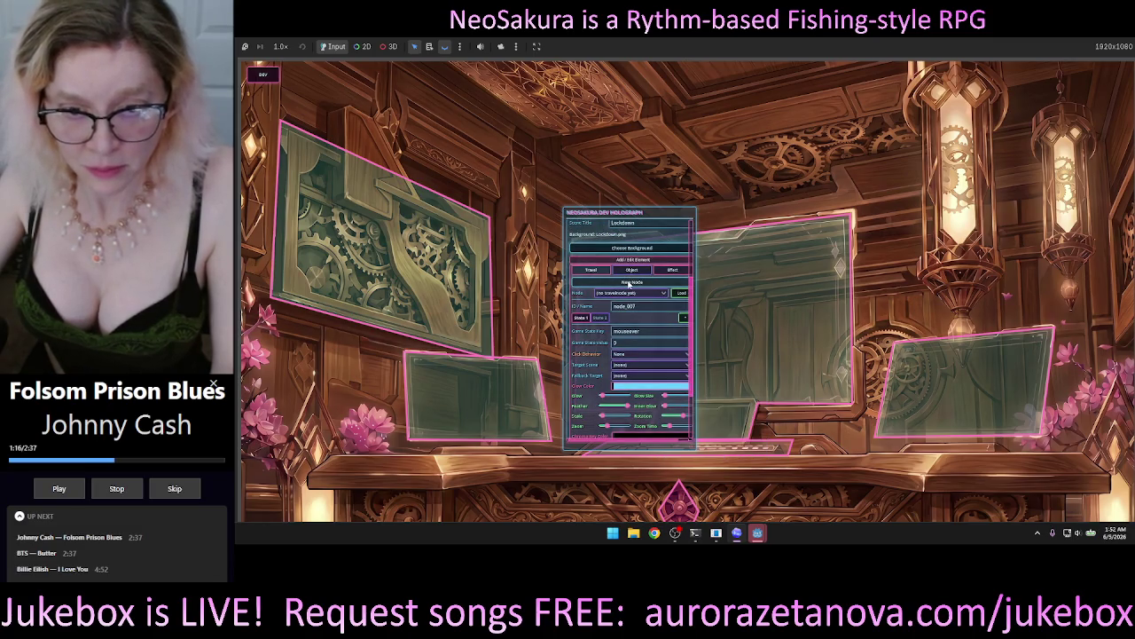
# Step: Add two new travel nodes, confirming the Node dropdown lists node_007 and node_008
pyautogui.click(630, 282)
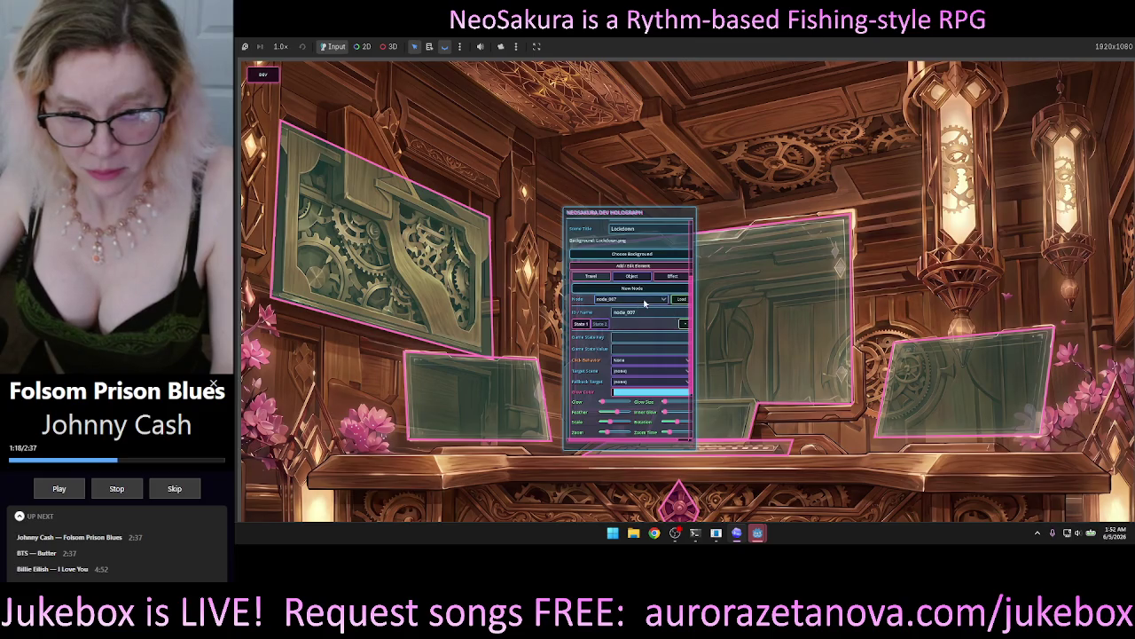
pyautogui.click(661, 300)
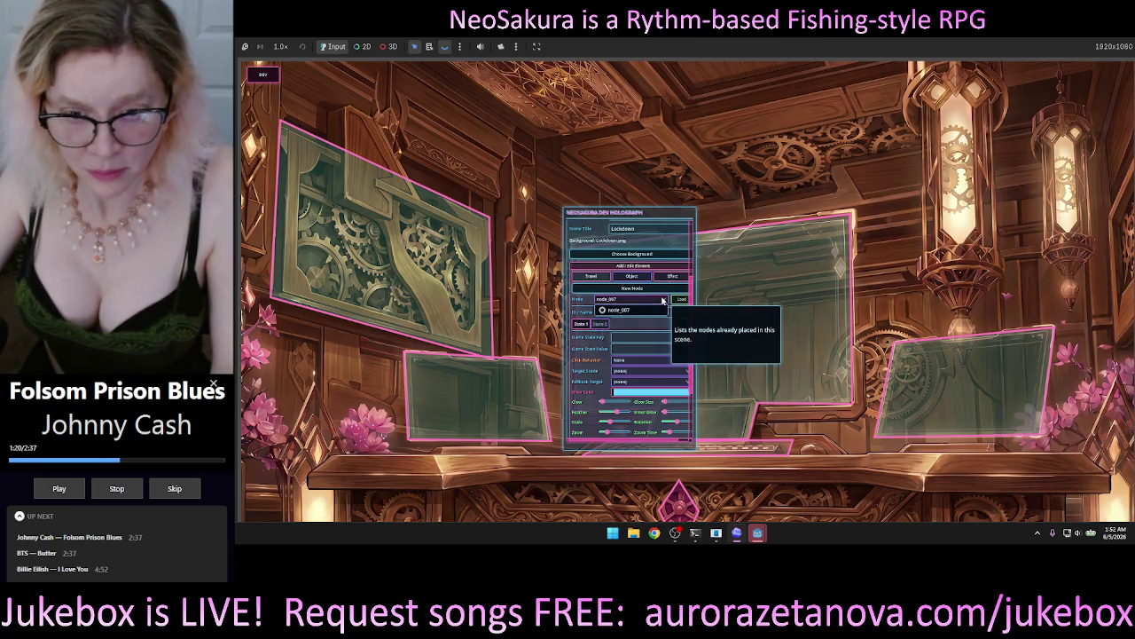
pyautogui.click(621, 309)
pyautogui.click(631, 288)
pyautogui.click(662, 299)
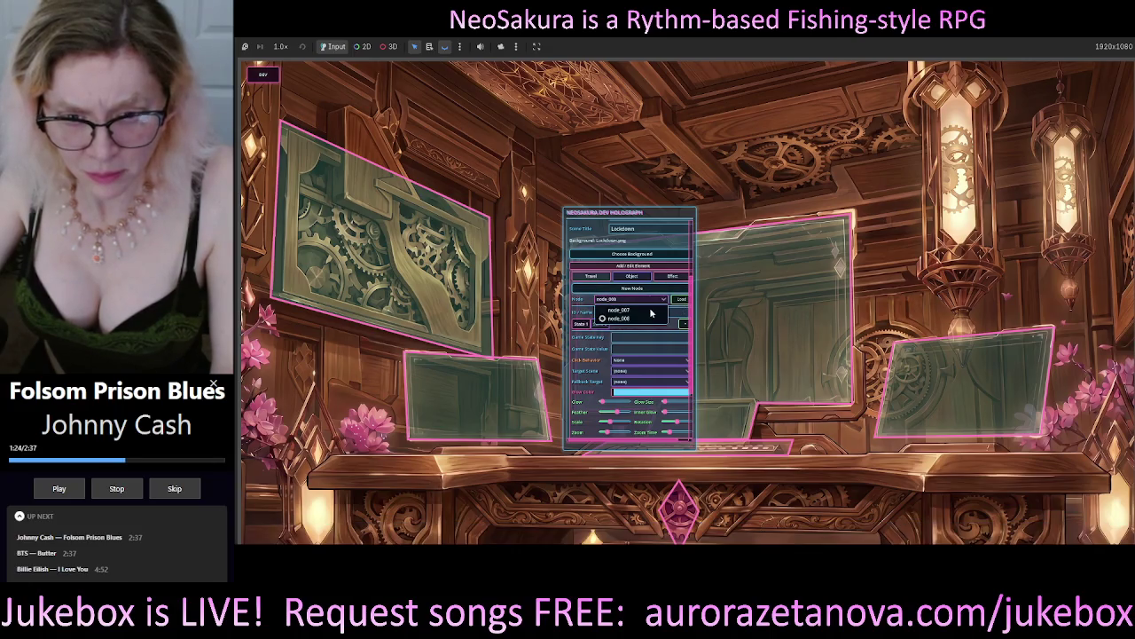
pyautogui.click(621, 309)
pyautogui.scroll(-1, 682, 383)
pyautogui.scroll(-2, 682, 384)
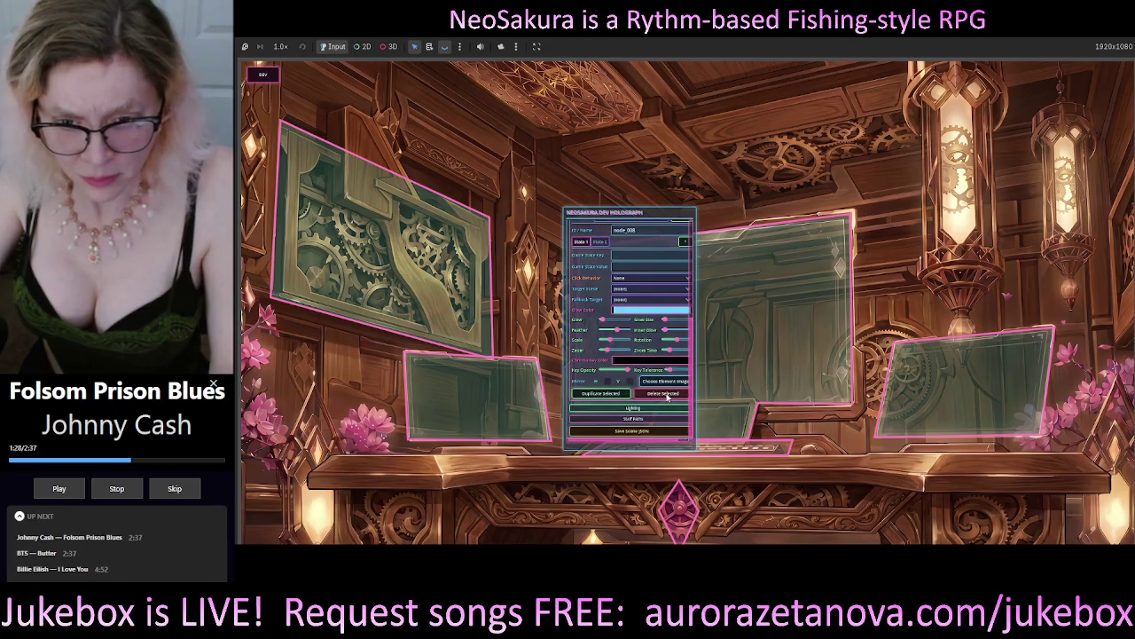
pyautogui.scroll(3, 626, 311)
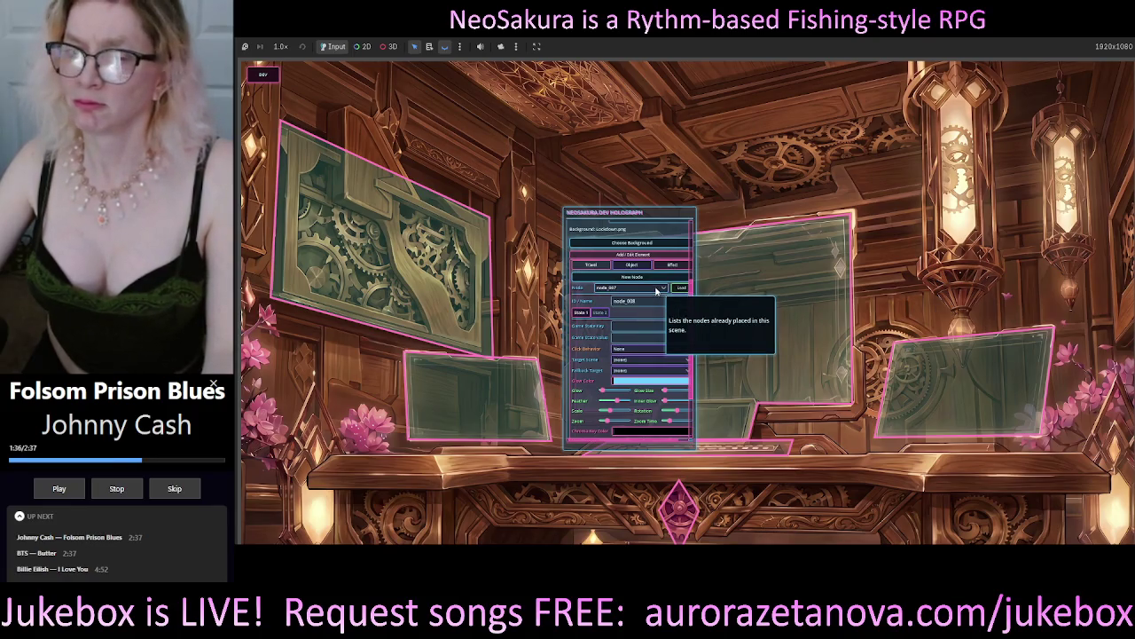
pyautogui.scroll(-2, 623, 310)
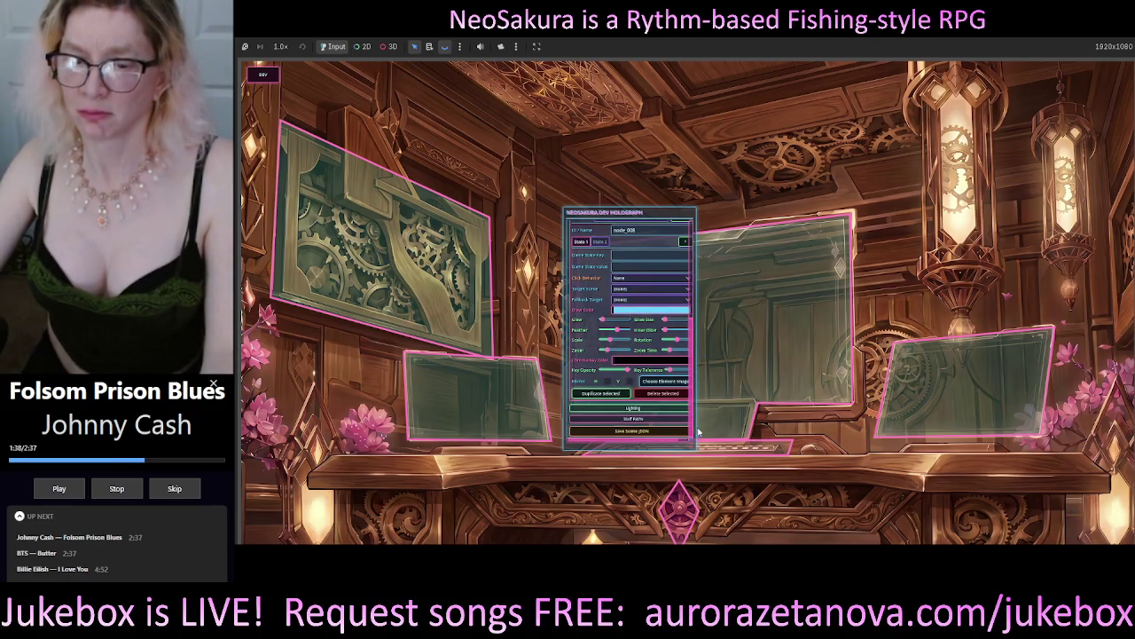
# Step: Resize the Holograph panel from its corner, select node_007, and switch to Codex
pyautogui.moveTo(690, 449)
pyautogui.mouseDown()
pyautogui.moveTo(718, 456)
pyautogui.moveTo(751, 505)
pyautogui.moveTo(751, 529)
pyautogui.mouseUp()
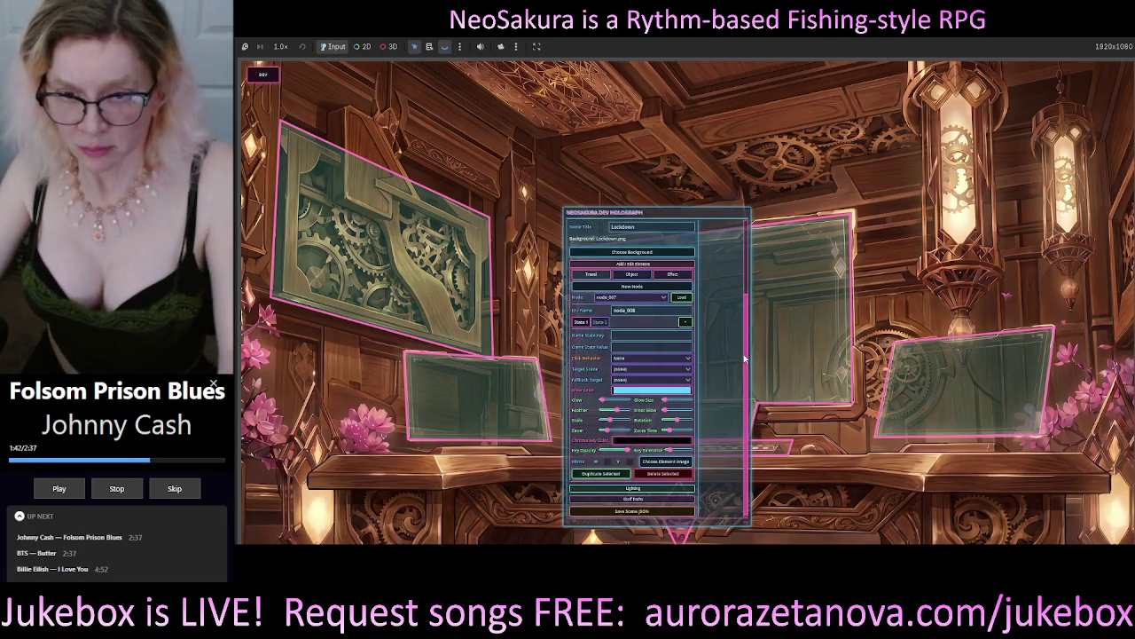
pyautogui.click(661, 296)
pyautogui.click(662, 305)
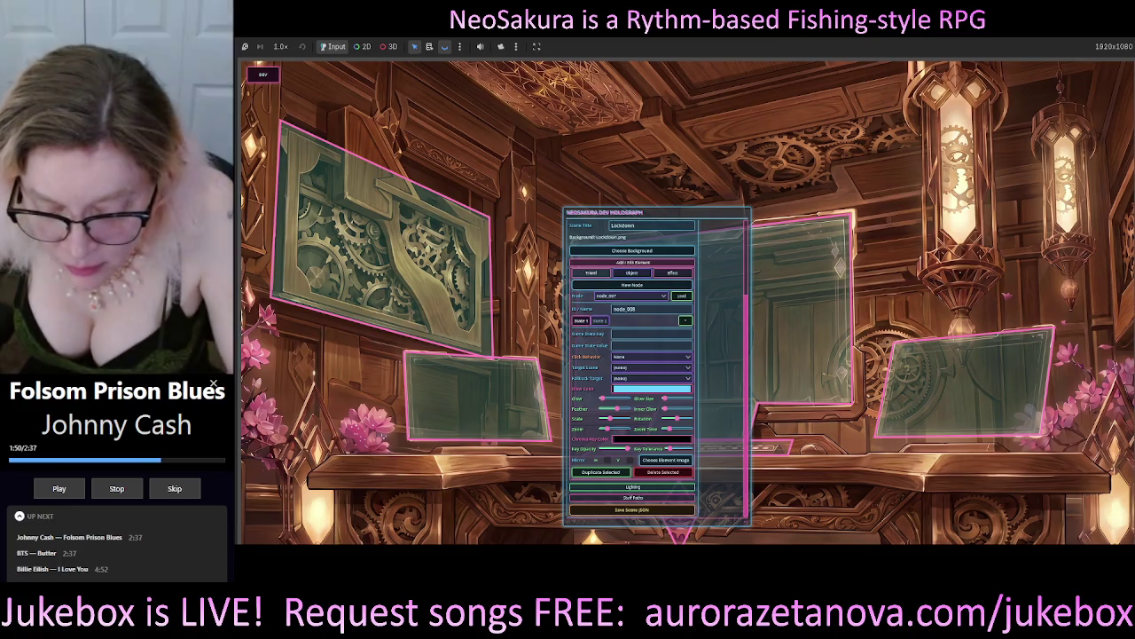
pyautogui.hotkey('alt', 'Tab')
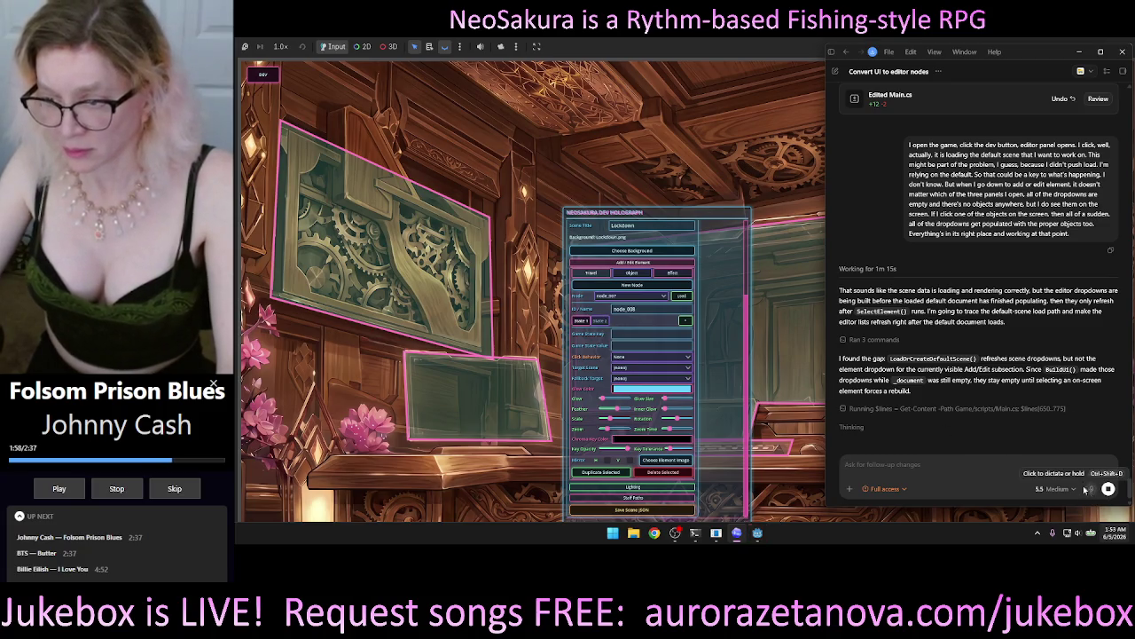
pyautogui.click(962, 460)
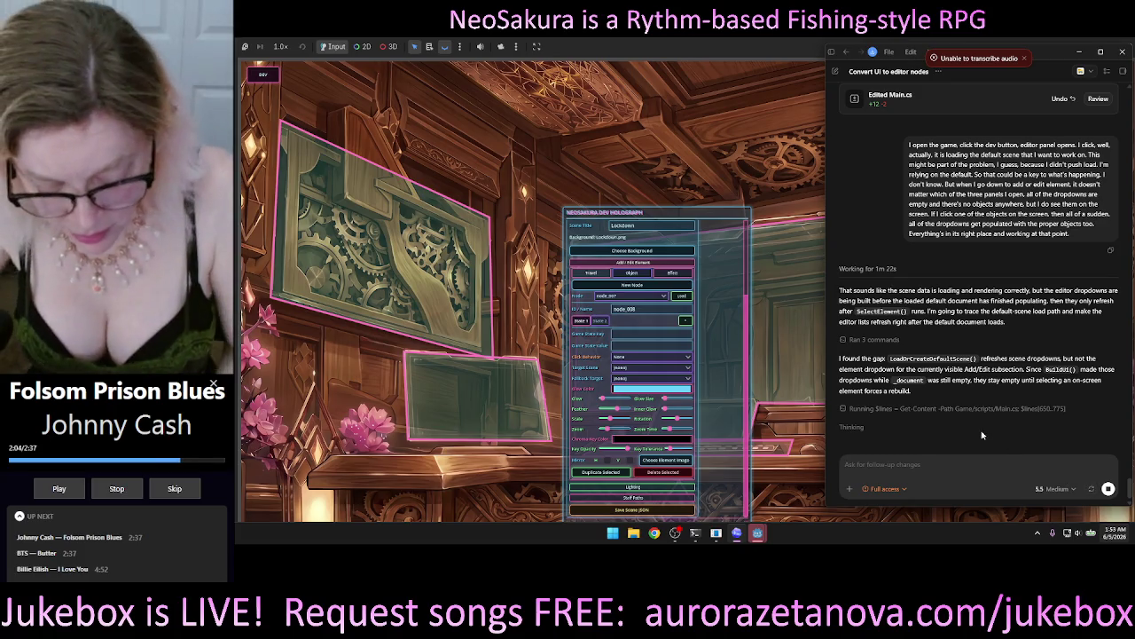
pyautogui.hotkey('ctrl', 'm')
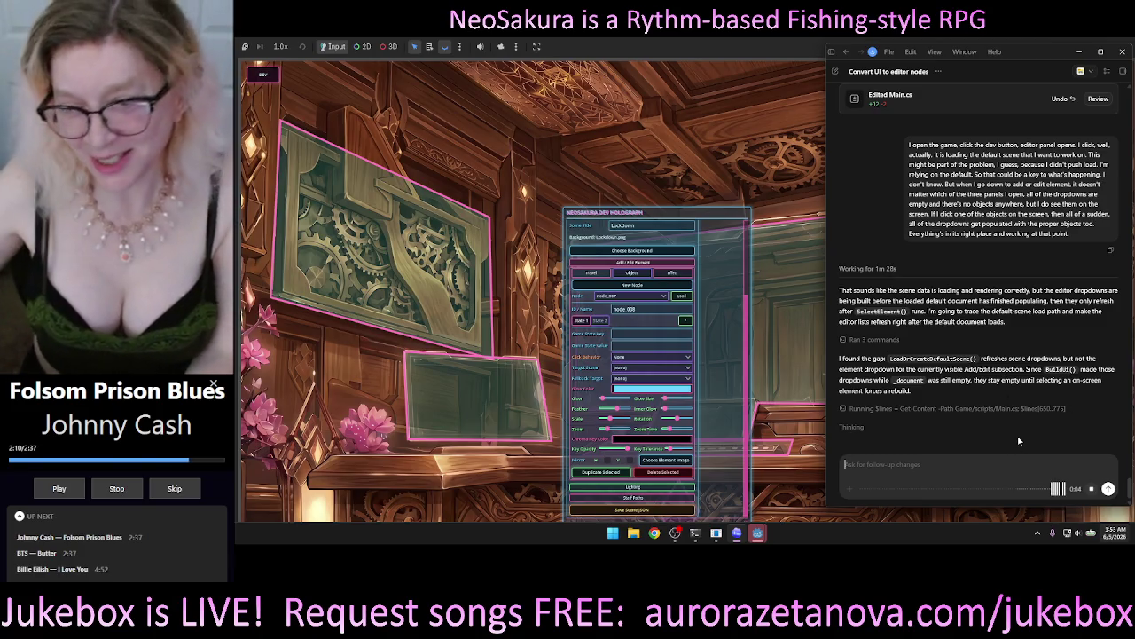
pyautogui.hotkey('ctrl', 'm')
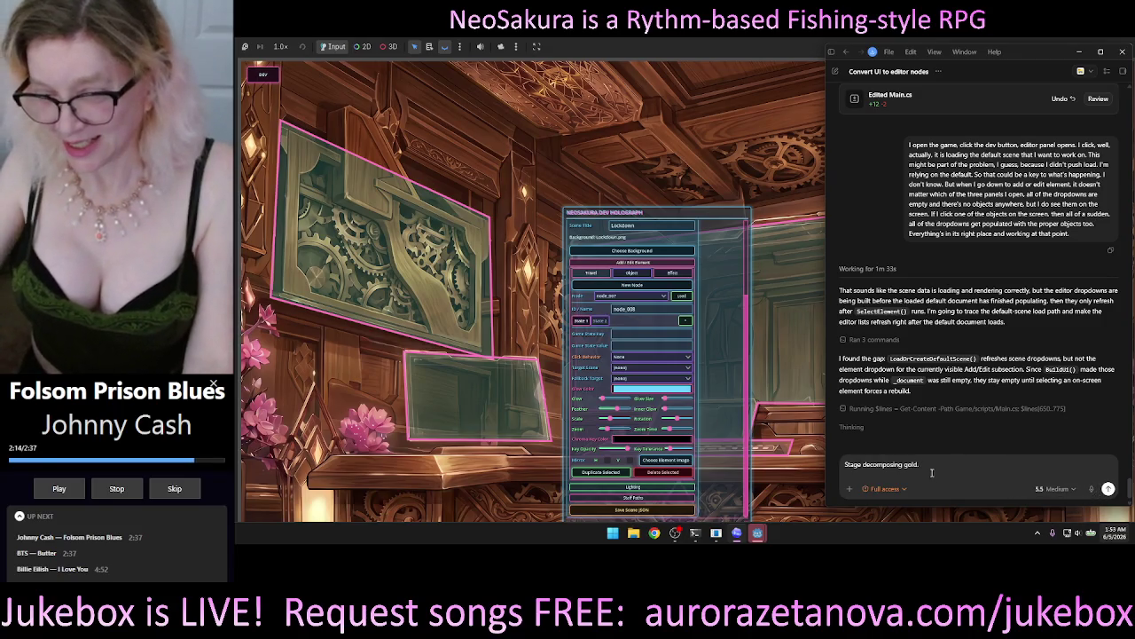
pyautogui.moveTo(859, 468); pyautogui.dragTo(844, 464)
pyautogui.press('BackSpace')
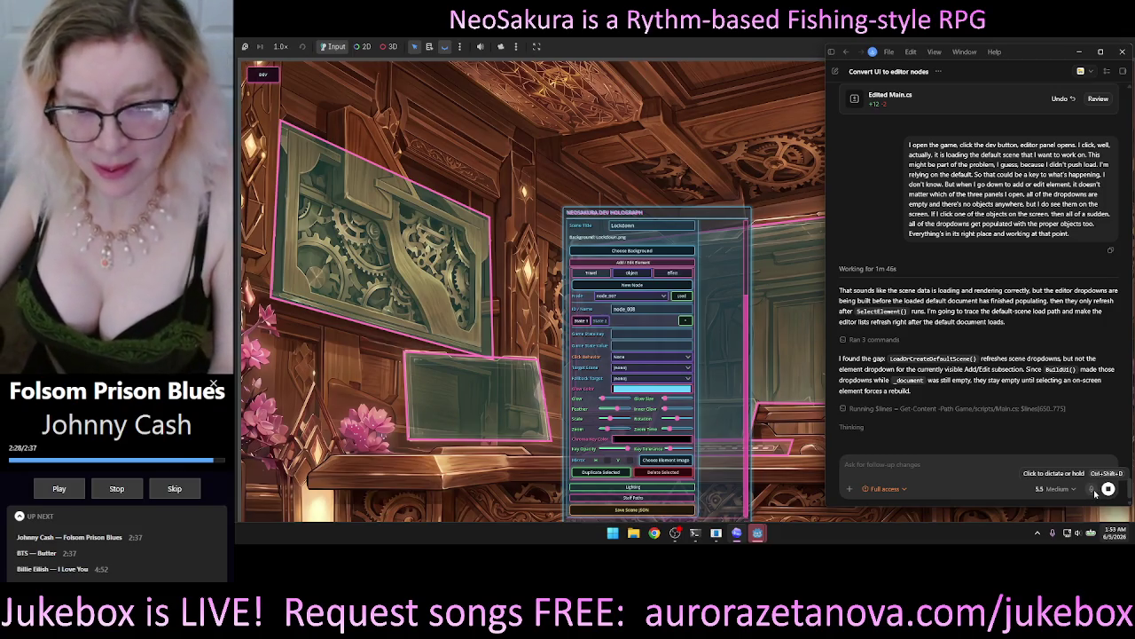
pyautogui.click(1093, 488)
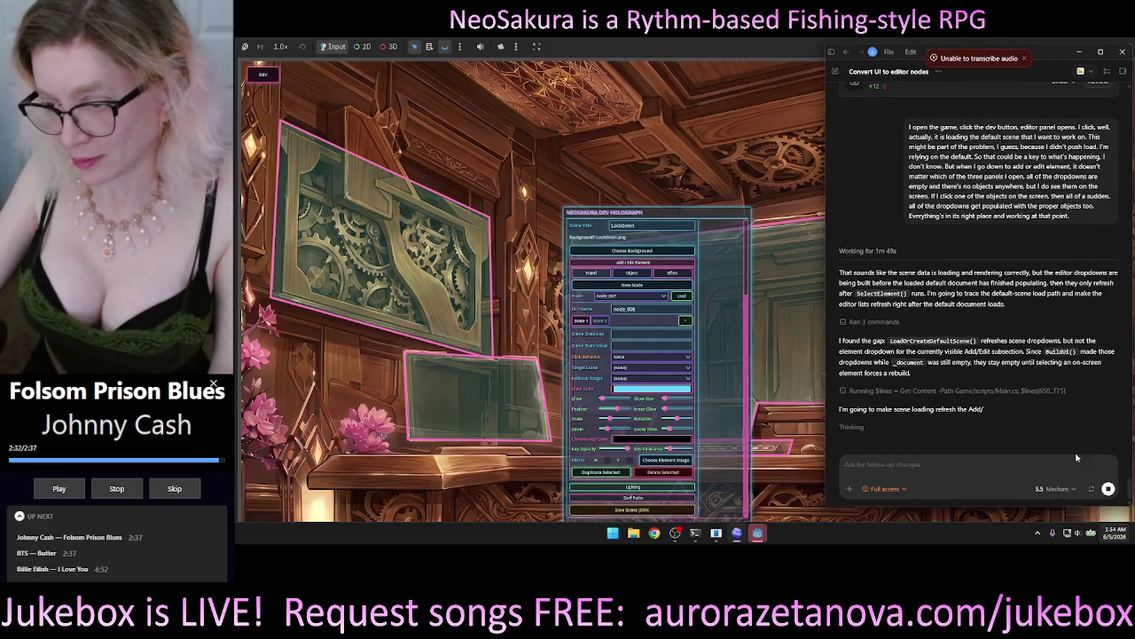
# Step: Dictate and send the audit request for the load, delete, save and new buttons, then return to the game
pyautogui.click(1092, 489)
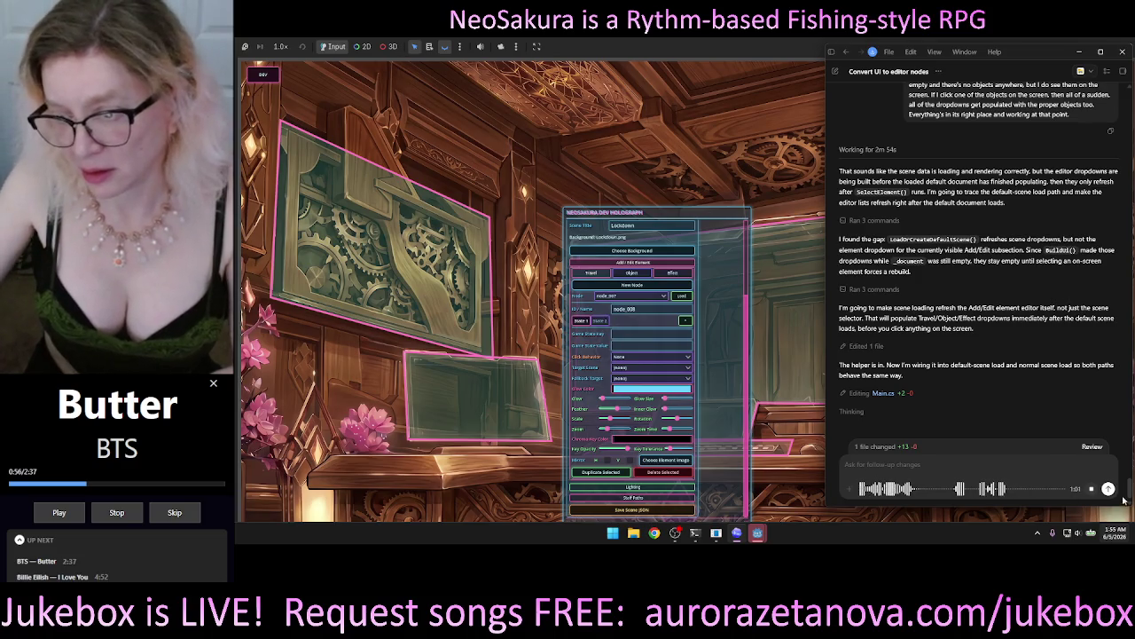
pyautogui.click(1090, 488)
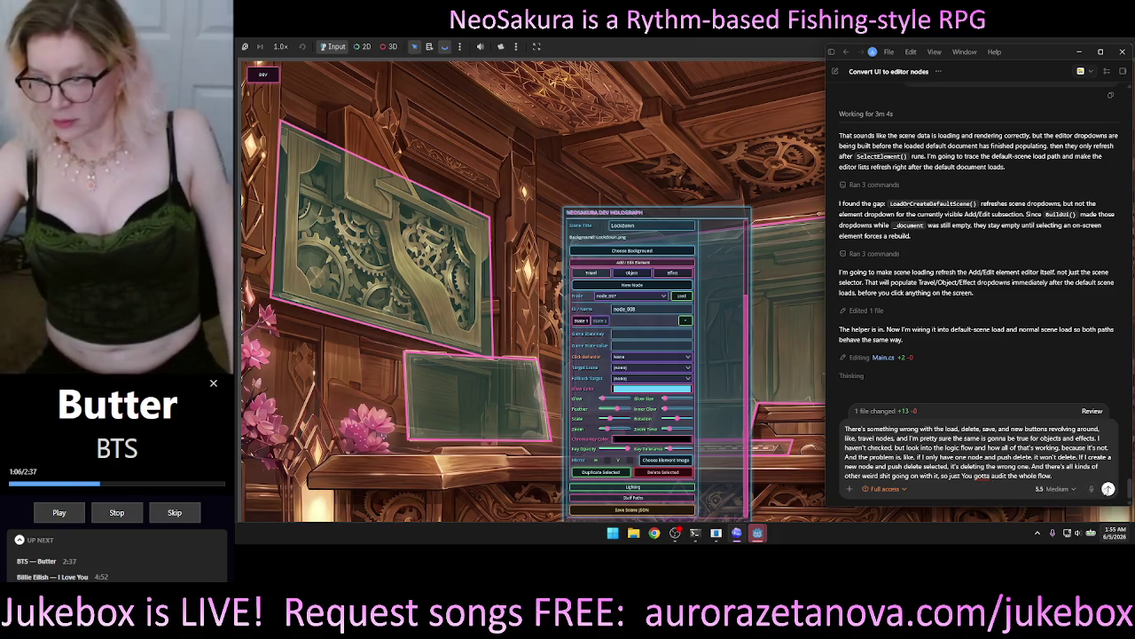
pyautogui.click(1108, 488)
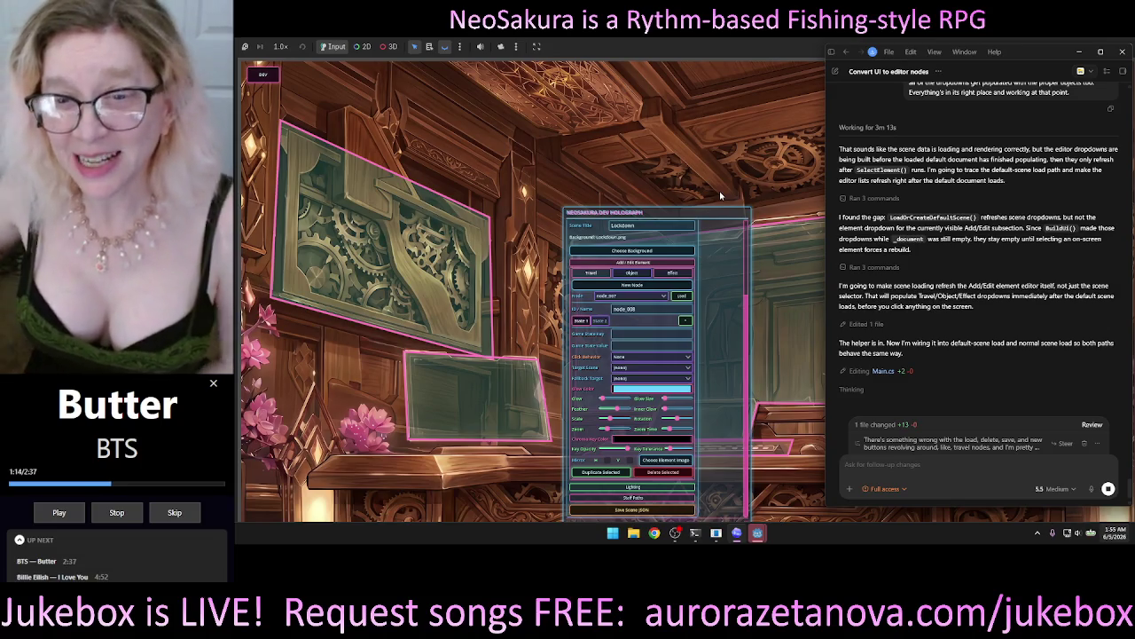
pyautogui.click(723, 51)
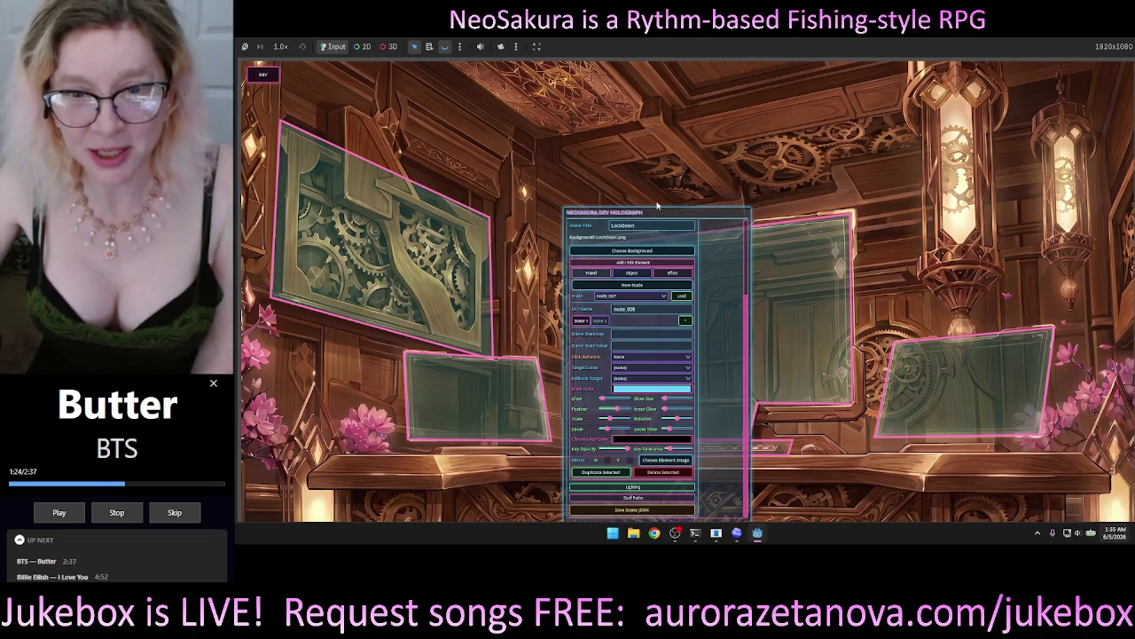
# Step: Make the Dev Holograph panel taller, move it to the right edge, then hide it
pyautogui.moveTo(642, 215)
pyautogui.mouseDown()
pyautogui.moveTo(534, 176)
pyautogui.moveTo(684, 123)
pyautogui.moveTo(563, 110)
pyautogui.moveTo(603, 109)
pyautogui.moveTo(593, 100)
pyautogui.mouseUp()
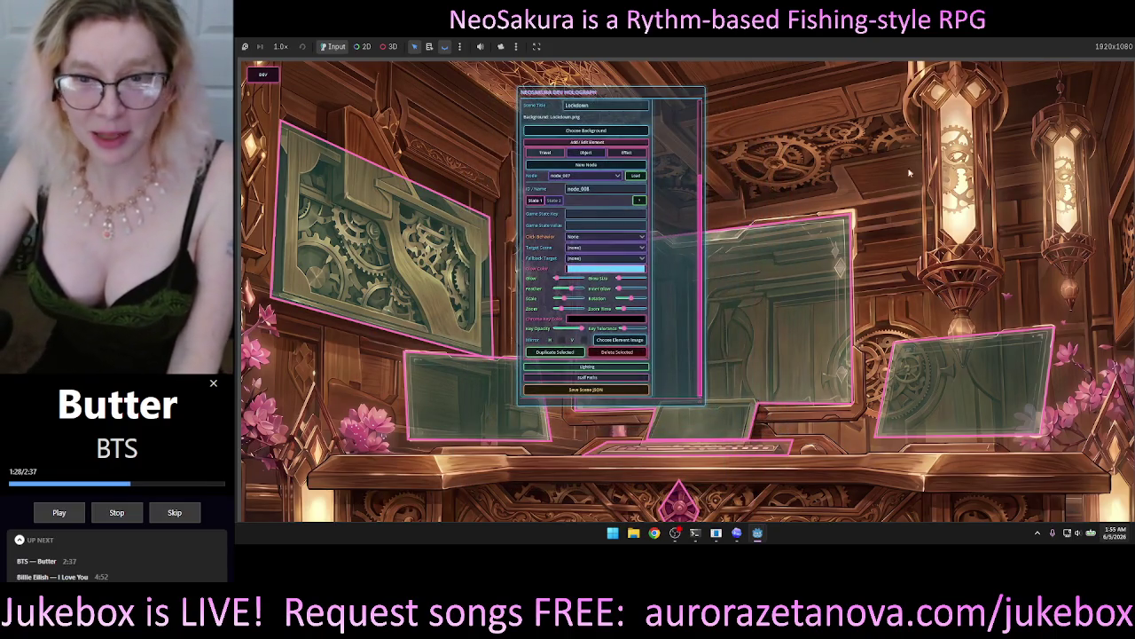
pyautogui.scroll(-5, 698, 240)
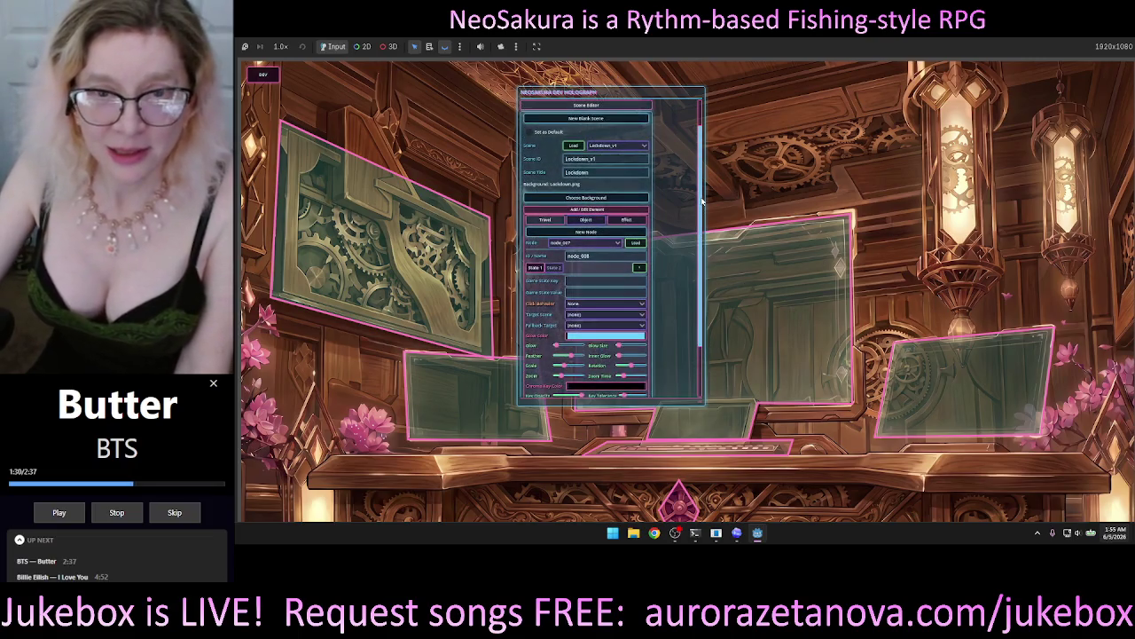
pyautogui.scroll(5, 698, 240)
pyautogui.moveTo(706, 406)
pyautogui.mouseDown()
pyautogui.moveTo(655, 417)
pyautogui.moveTo(676, 459)
pyautogui.moveTo(679, 525)
pyautogui.moveTo(667, 510)
pyautogui.mouseUp()
pyautogui.moveTo(585, 93)
pyautogui.mouseDown()
pyautogui.moveTo(878, 104)
pyautogui.moveTo(896, 100)
pyautogui.moveTo(859, 79)
pyautogui.moveTo(898, 89)
pyautogui.mouseUp()
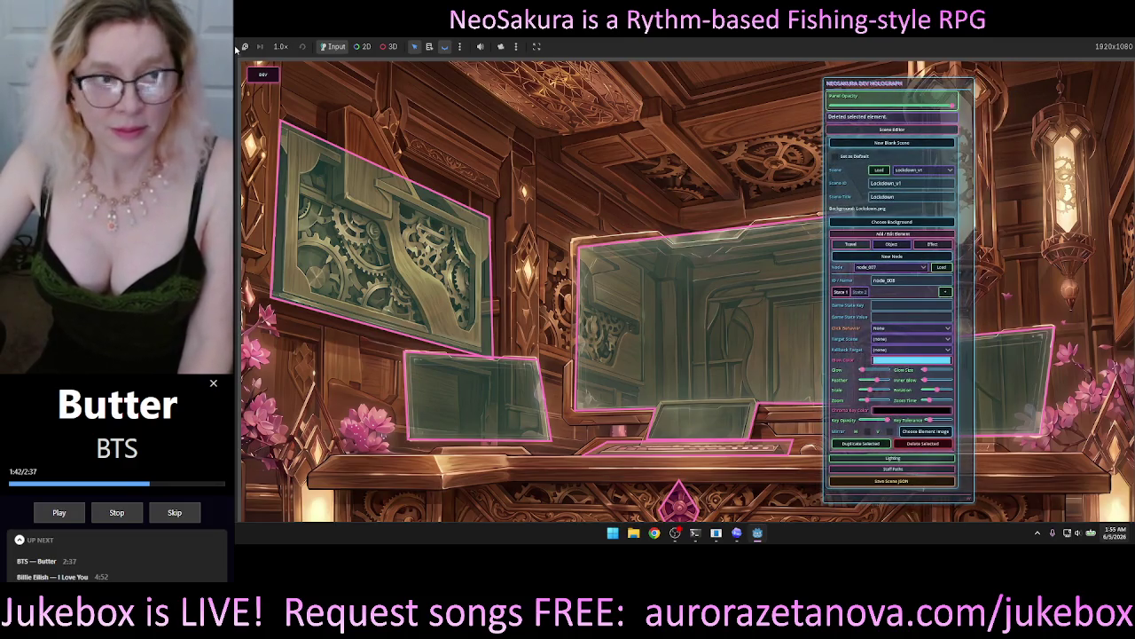
pyautogui.click(262, 74)
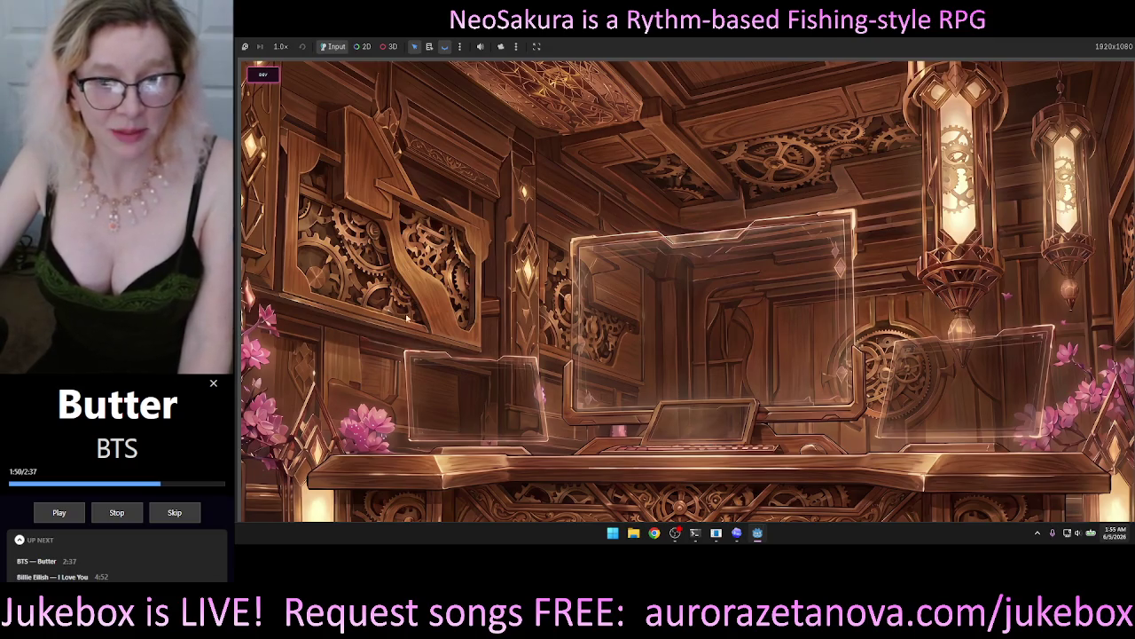
# Step: Reopen the Dev Holograph panel, nudge it right, and bring up the coding assistant
pyautogui.click(262, 74)
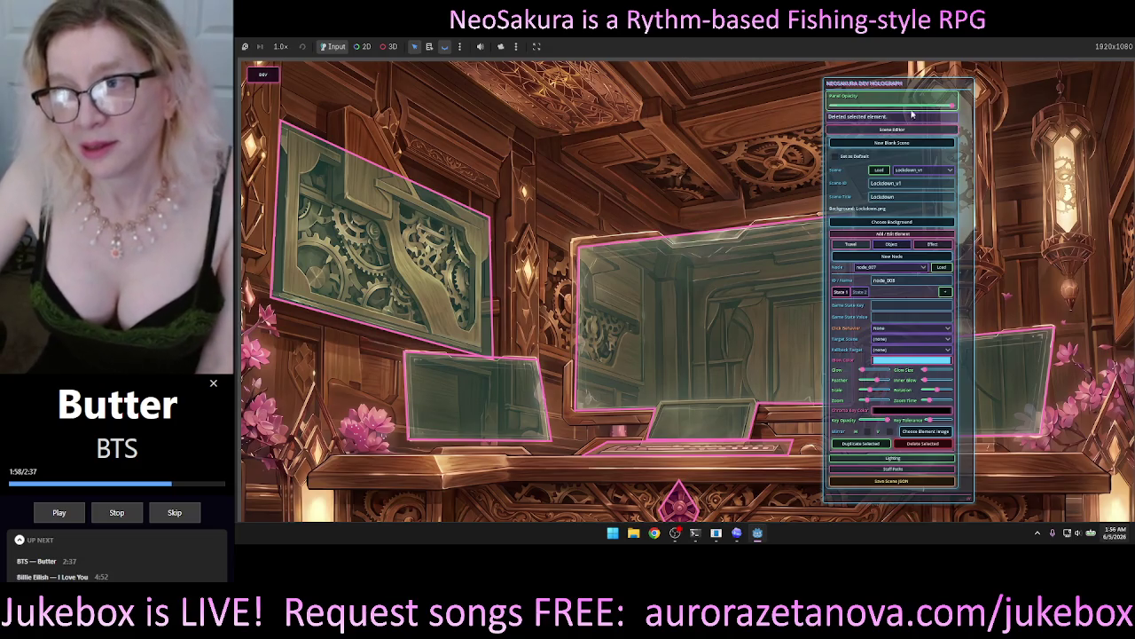
pyautogui.moveTo(972, 87); pyautogui.dragTo(1010, 87)
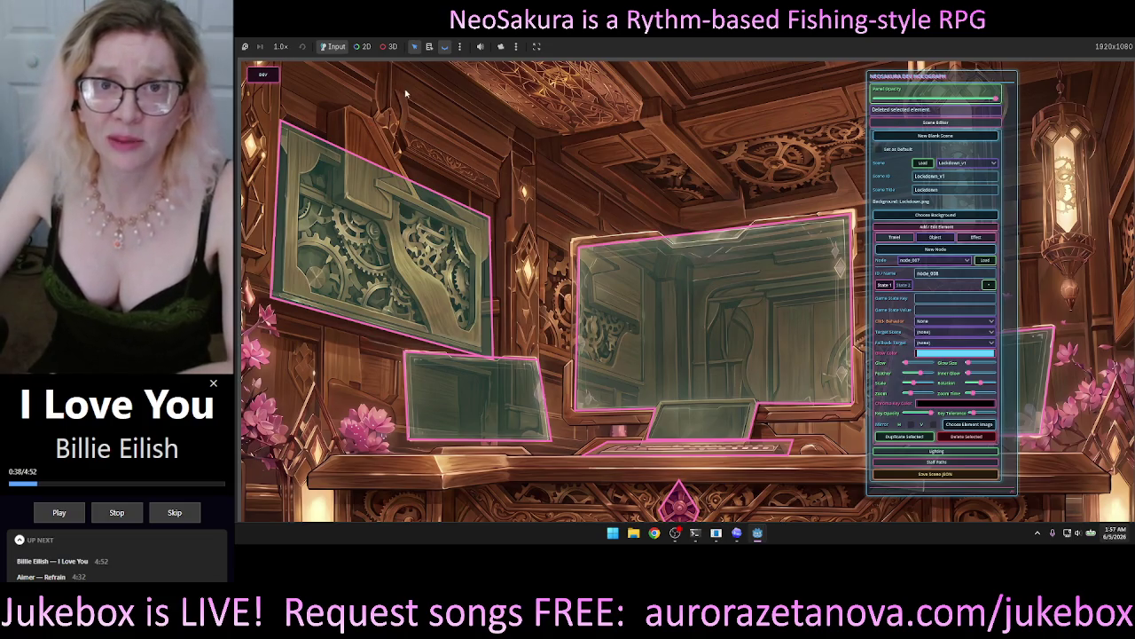
pyautogui.click(737, 533)
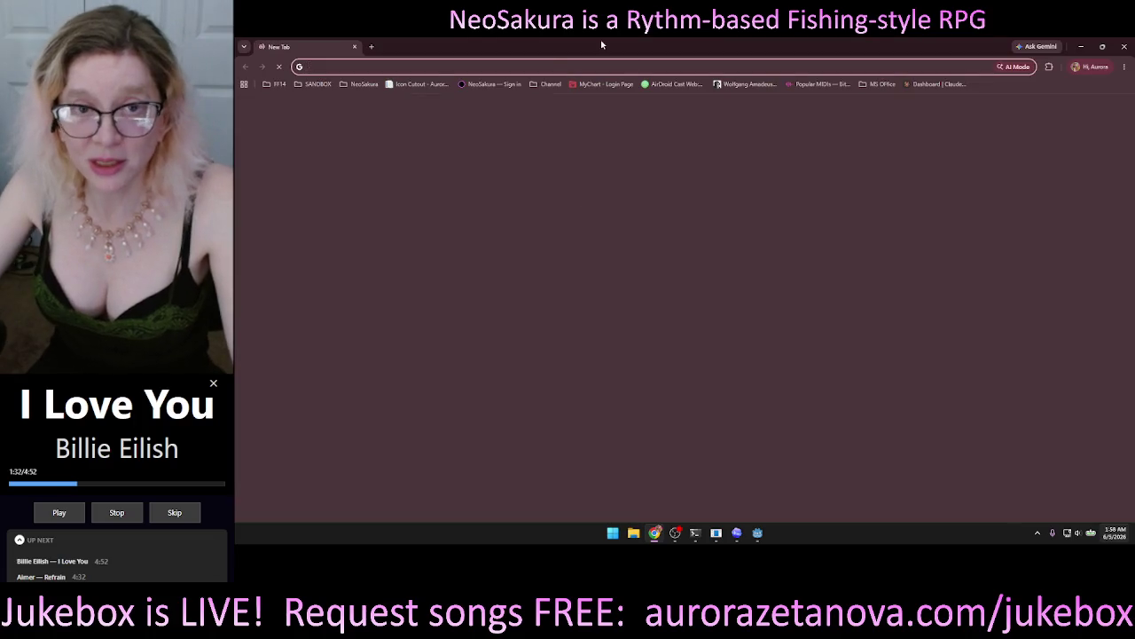
# Step: Open the aurorazetanova.com jukebox page and log in with Twitch
pyautogui.write('a')
pyautogui.press('Down')
pyautogui.press('Down')
pyautogui.press('Return')
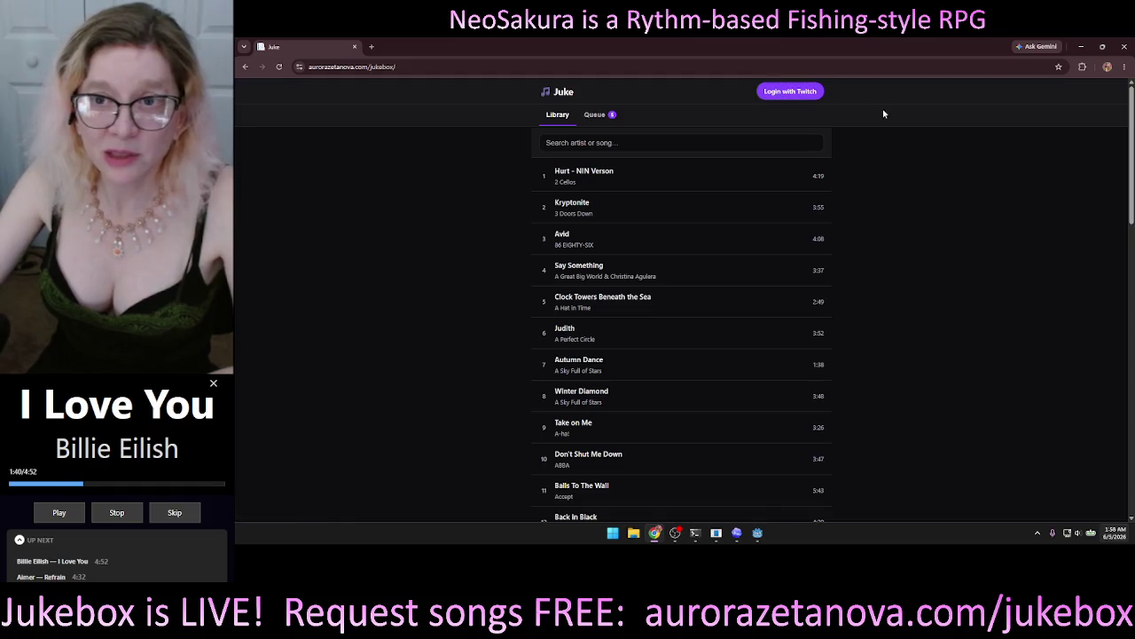
pyautogui.click(805, 98)
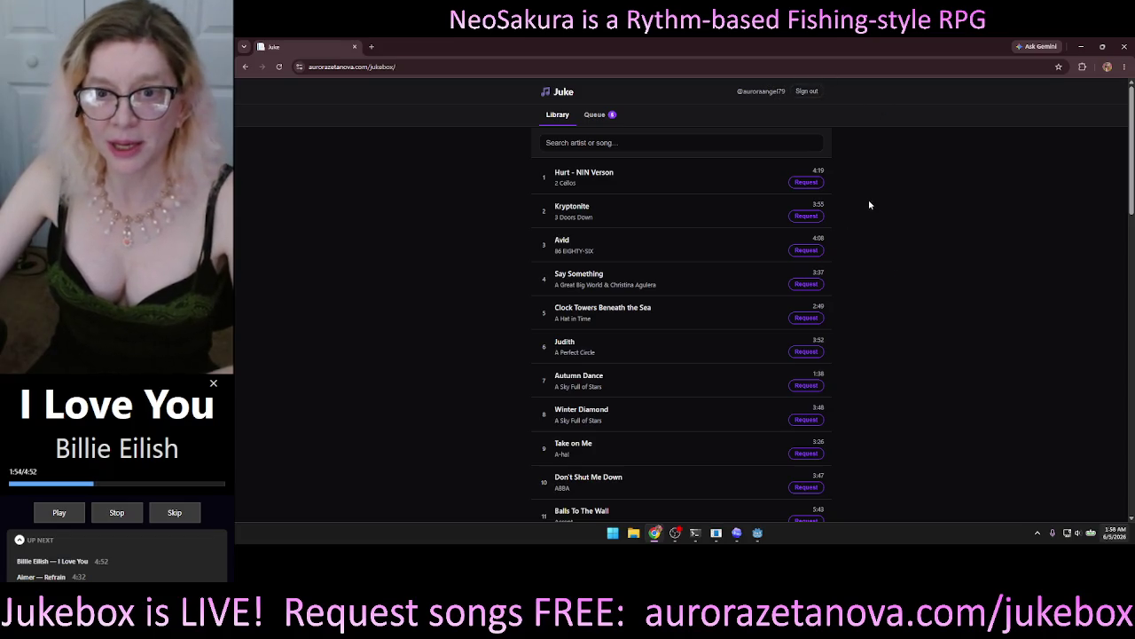
# Step: Request Kryptonite, Hurt - NIN Verson and Avid, then view the queue
pyautogui.click(807, 216)
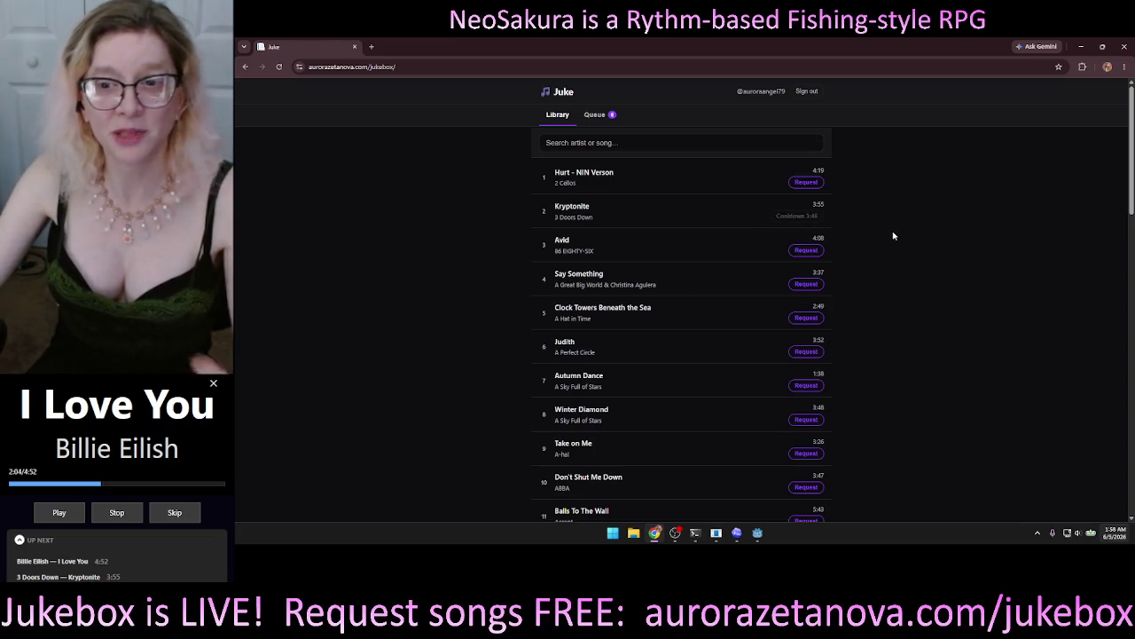
pyautogui.click(807, 182)
pyautogui.click(806, 250)
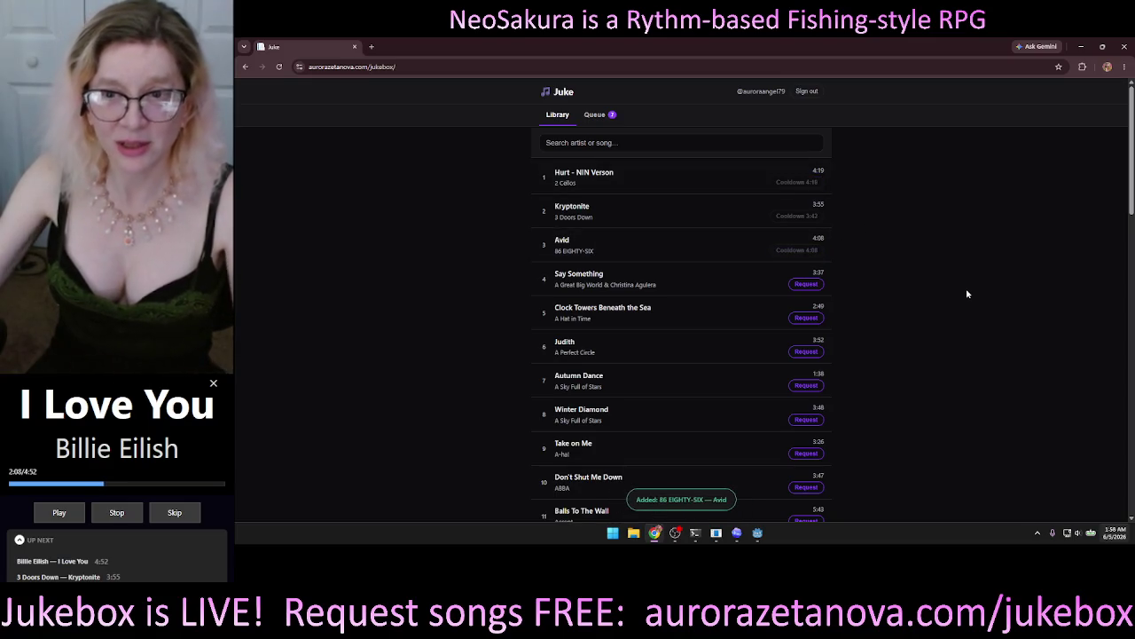
pyautogui.click(600, 123)
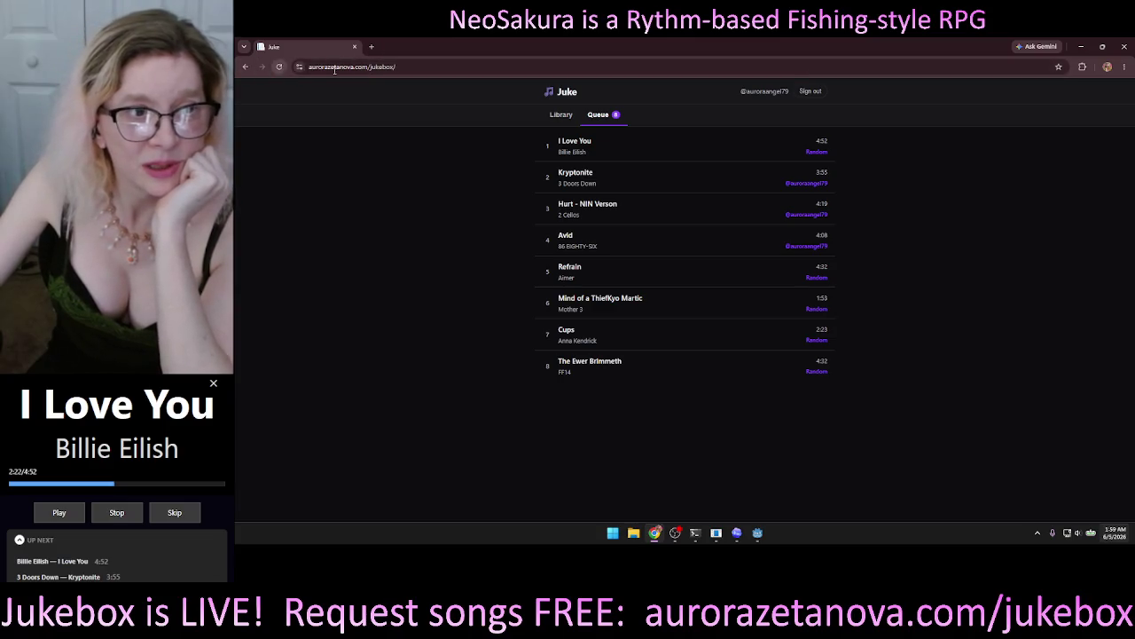
# Step: Remove 'jukebox' from the address to load the aurorazetanova.com home page
pyautogui.doubleClick(408, 66)
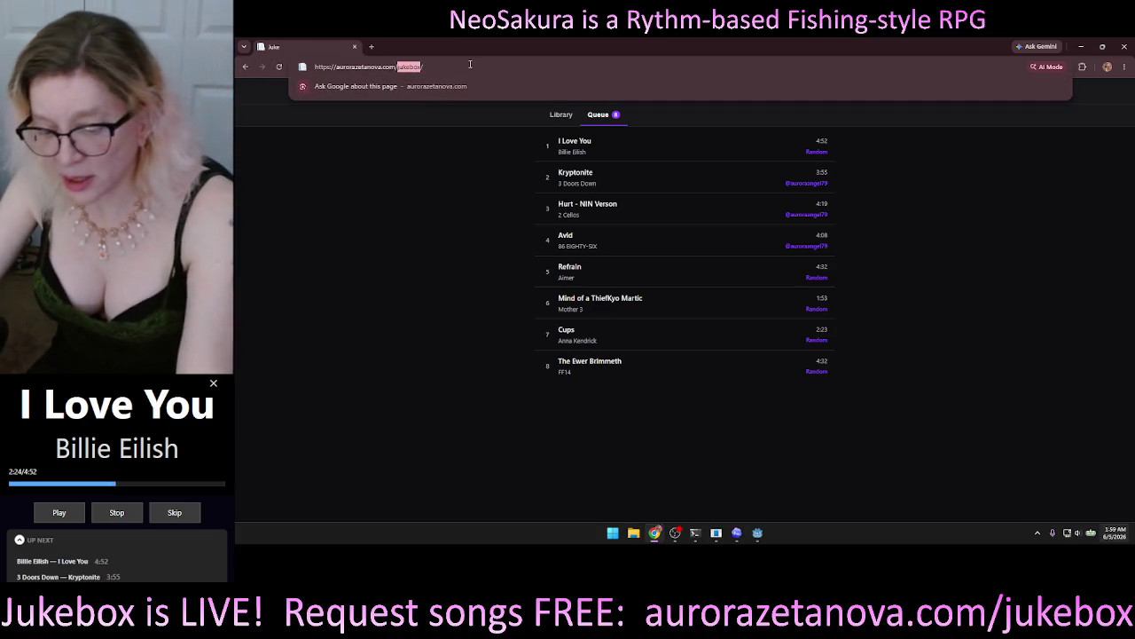
pyautogui.press('BackSpace')
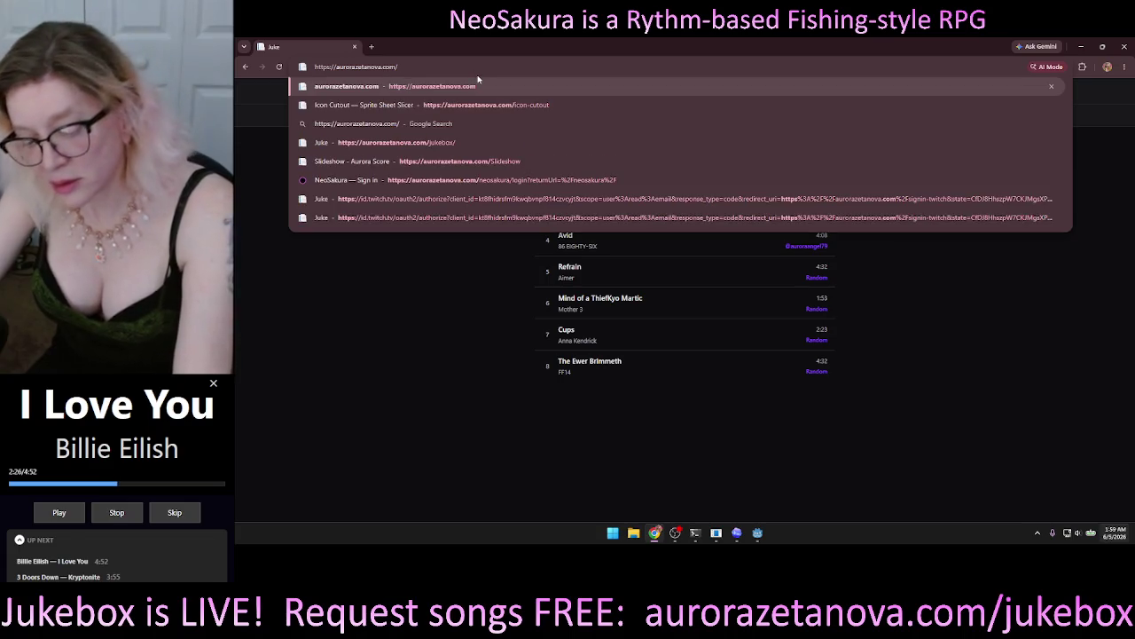
pyautogui.press('Return')
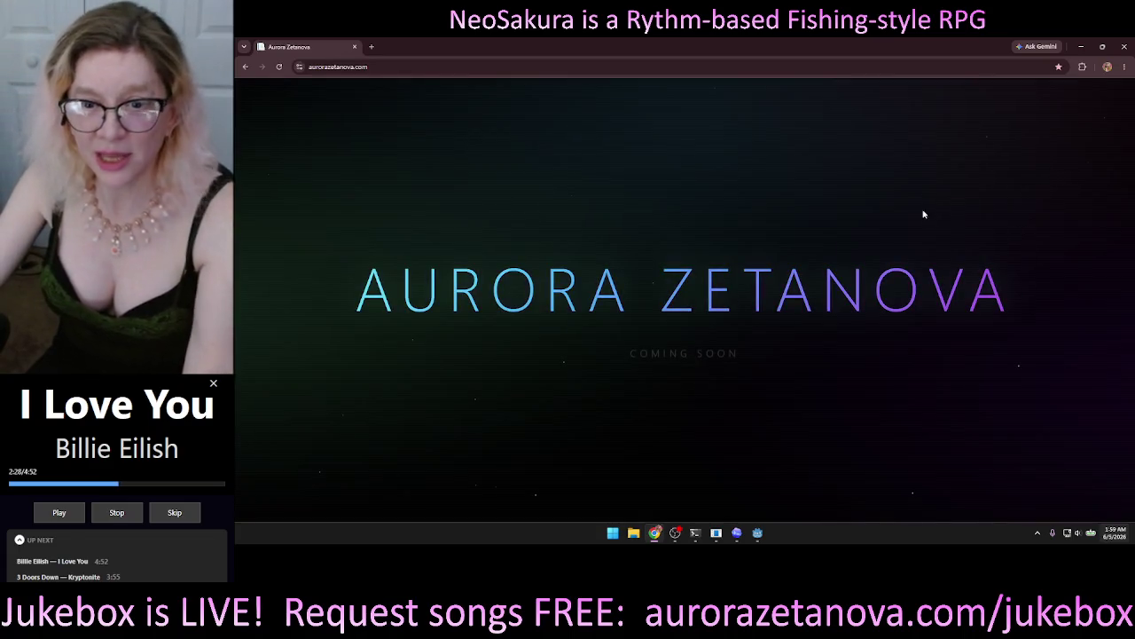
# Step: Edit the address back to the domain and choose the Icon Cutout suggestion
pyautogui.click(420, 68)
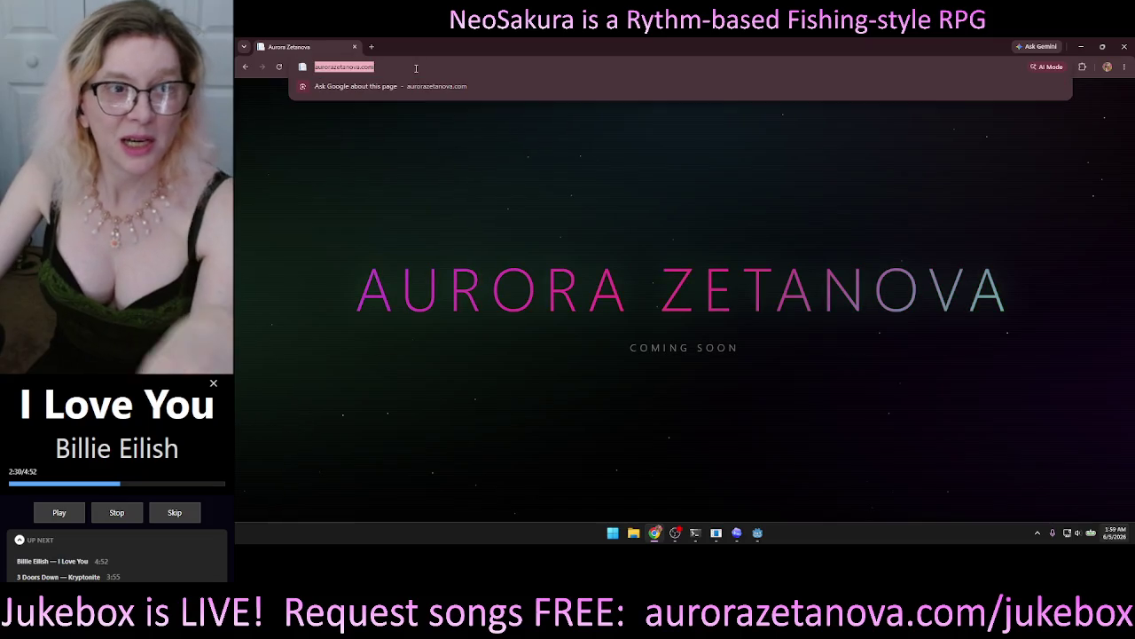
pyautogui.press('BackSpace')
pyautogui.write('/m')
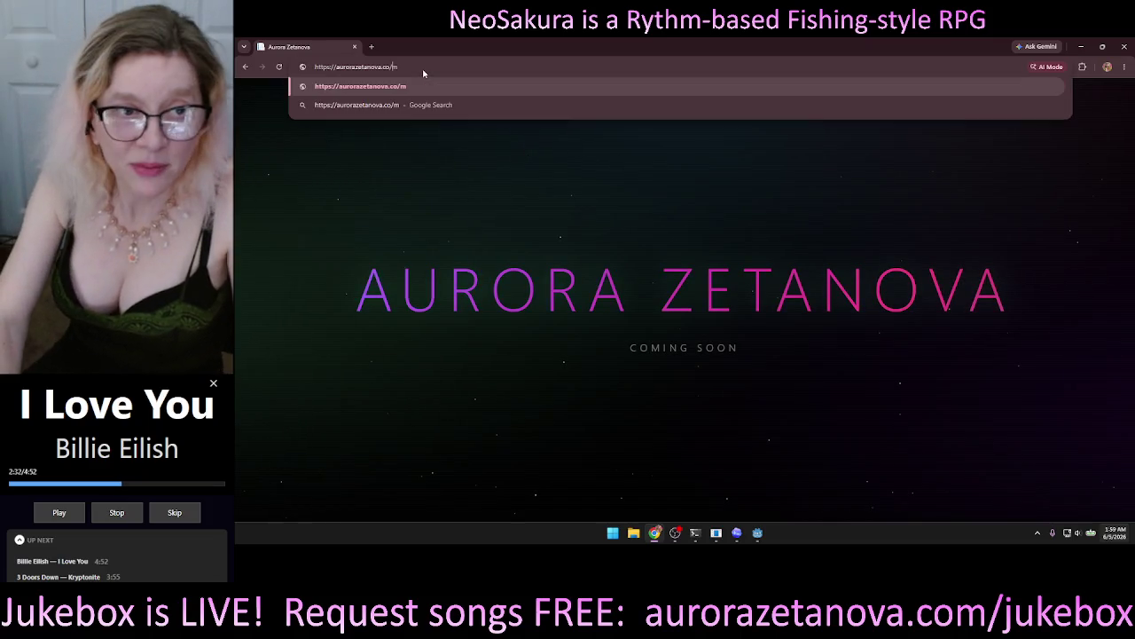
pyautogui.press('BackSpace')
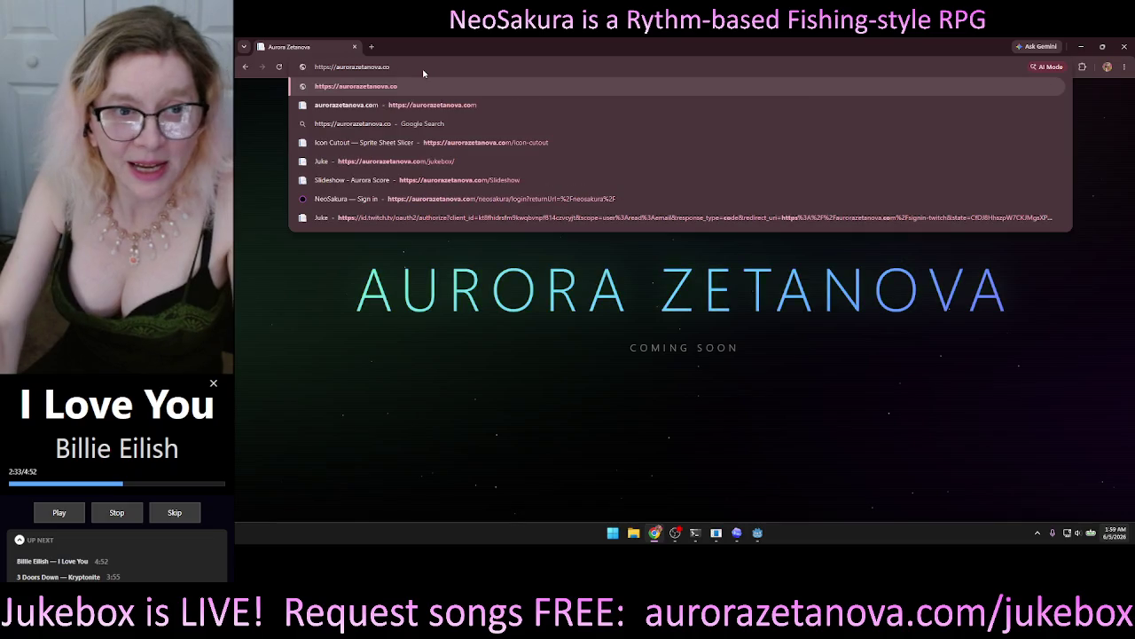
pyautogui.press('Delete')
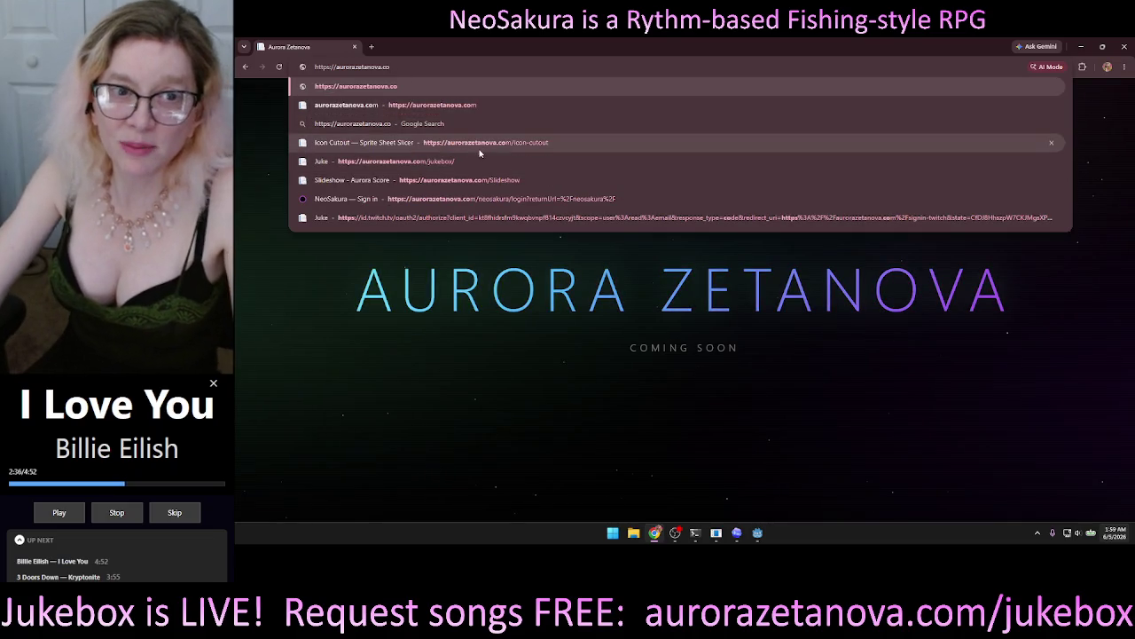
pyautogui.click(484, 143)
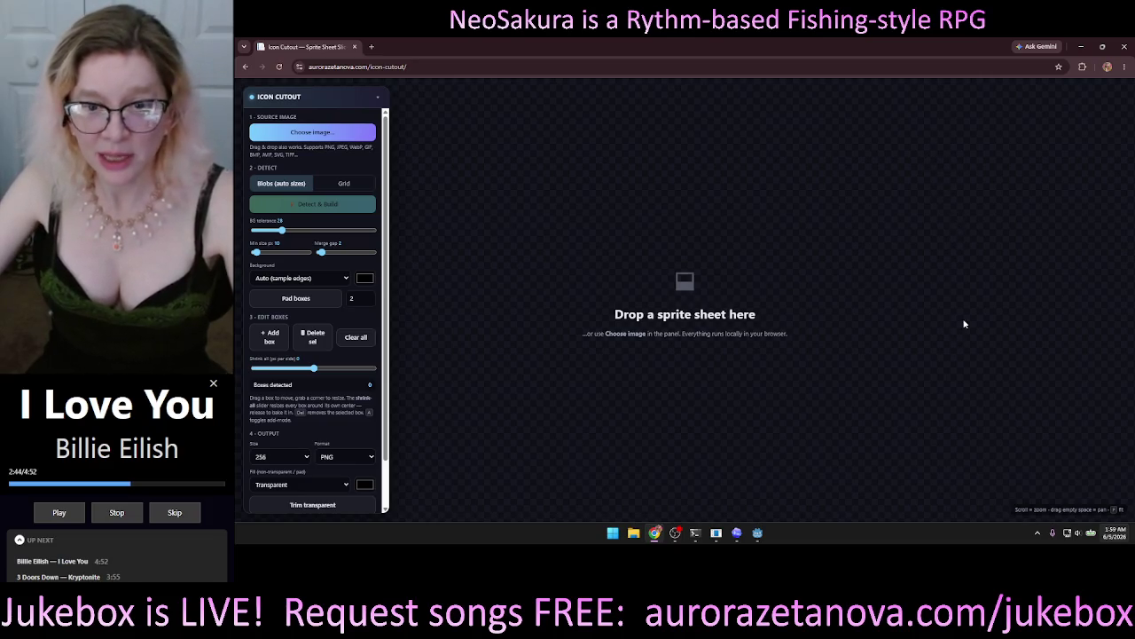
# Step: Close the Chrome window showing Icon Cutout to return to the game and Codex
pyautogui.moveTo(655, 532)
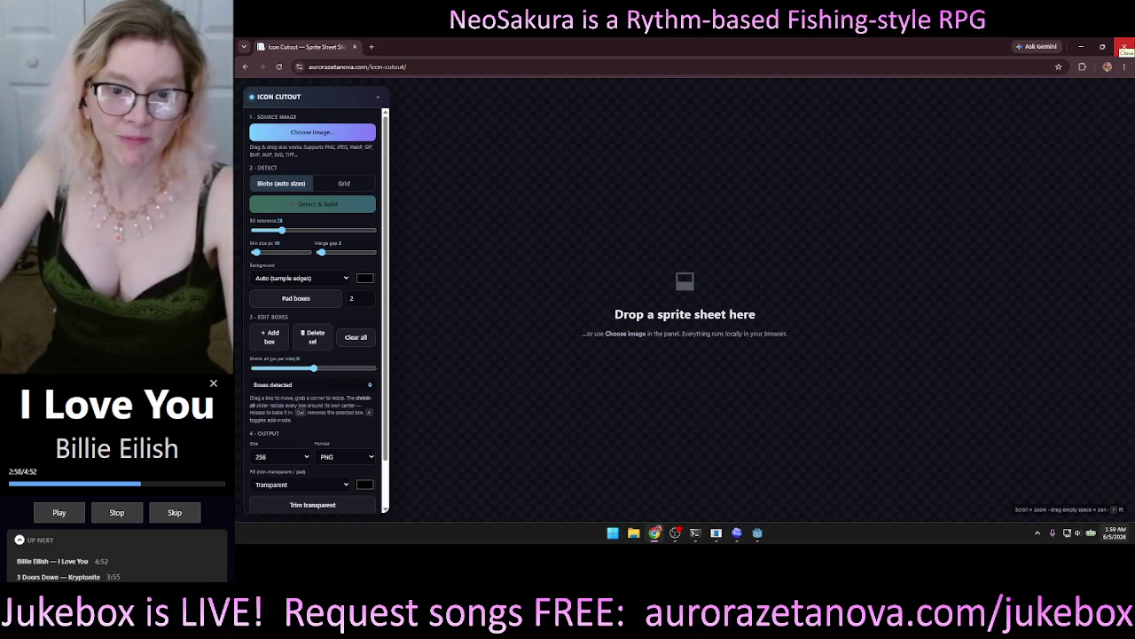
pyautogui.click(1125, 46)
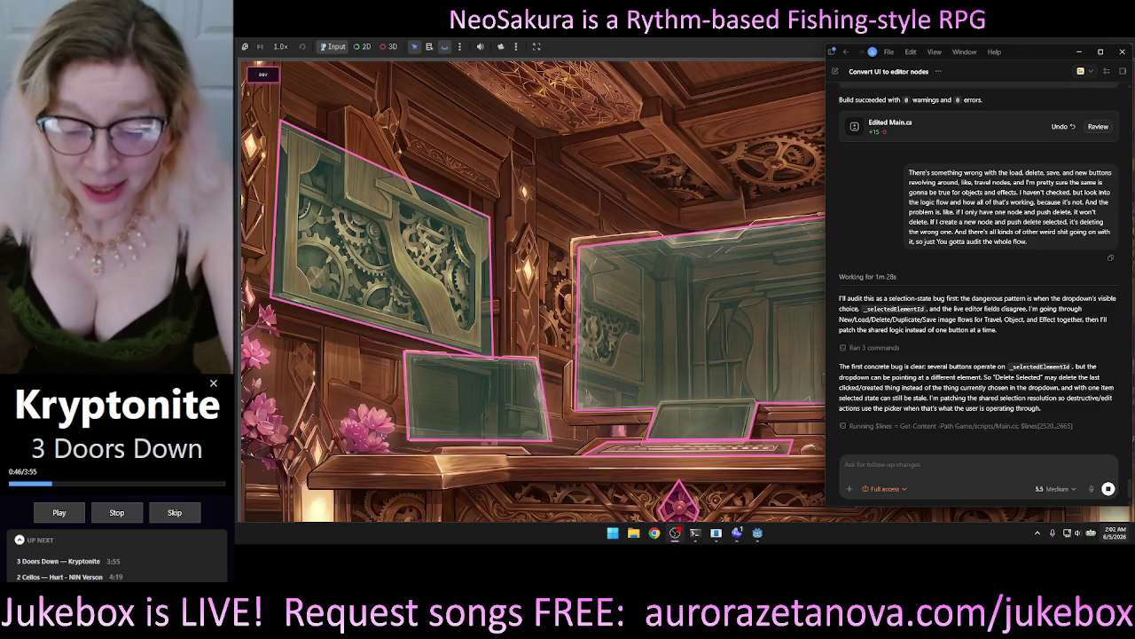
# Step: Switch to the Codex chat while it audits the Load/Delete/Save/New selection logic
pyautogui.hotkey('alt', 'Tab')
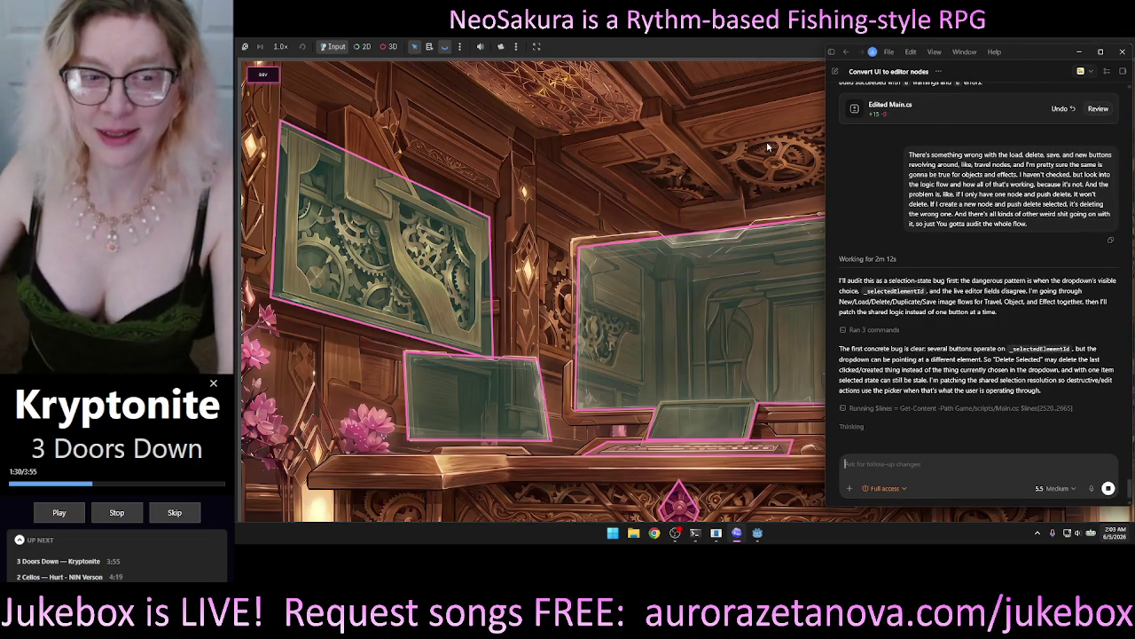
# Step: Bring a new window up over the game view while Codex keeps patching Main.cs
pyautogui.moveTo(831, 143)
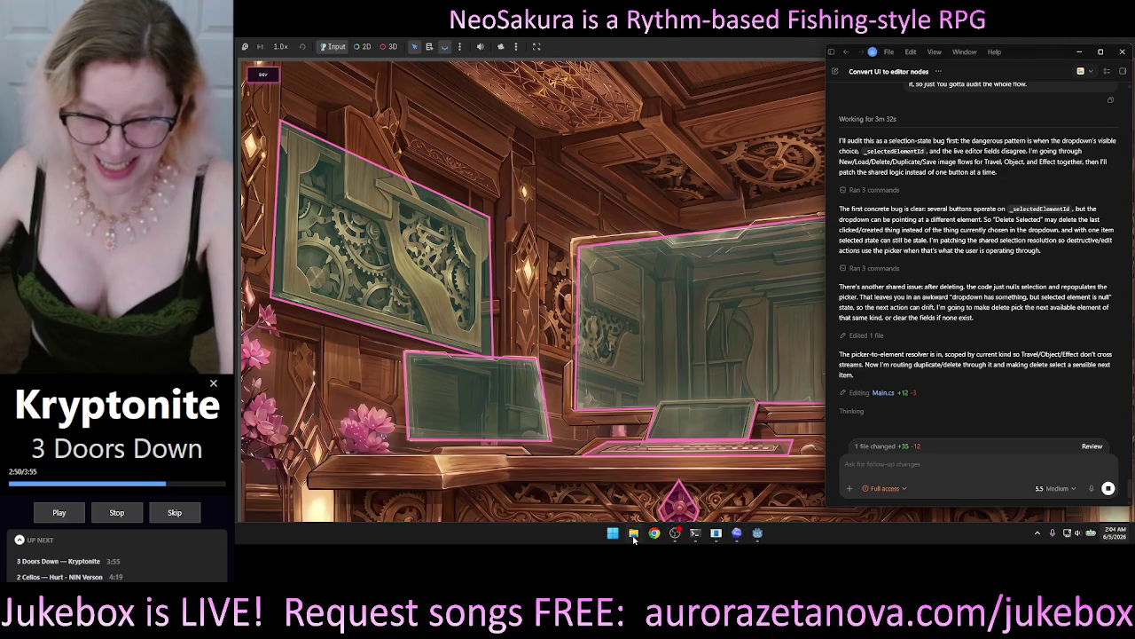
pyautogui.click(633, 532)
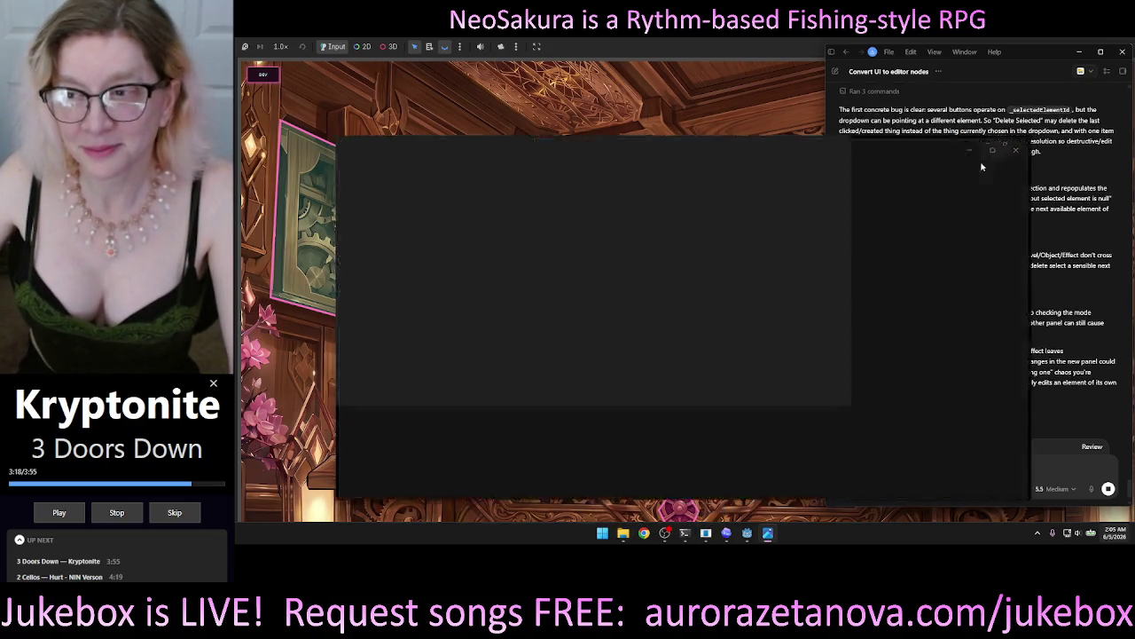
# Step: Maximize the Photos window, then close the portrait and dog artwork images
pyautogui.click(981, 159)
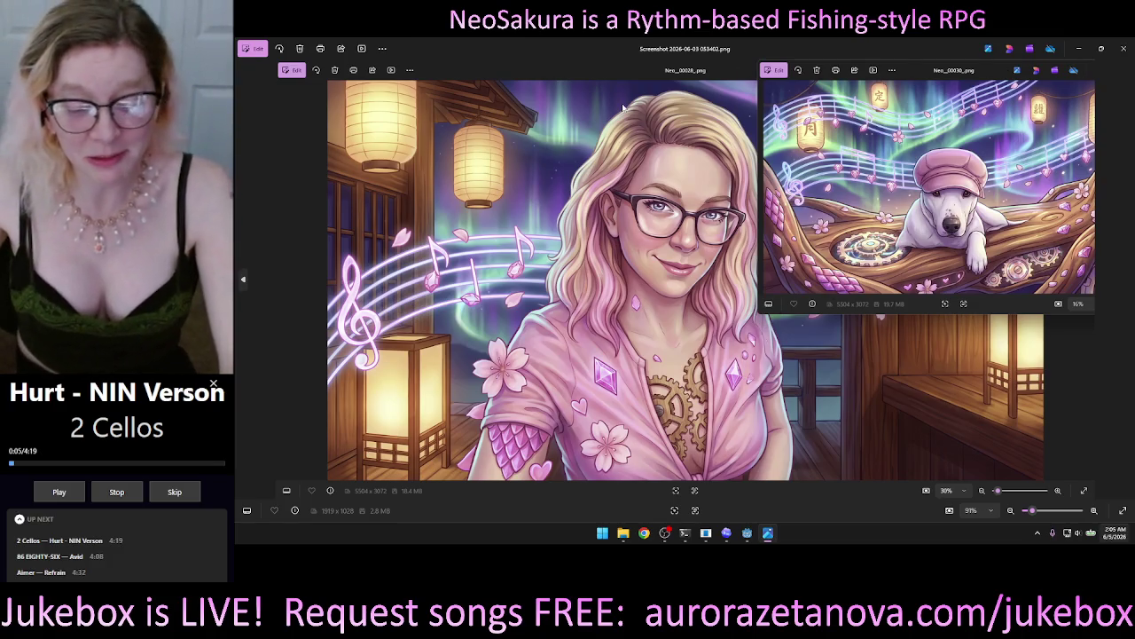
pyautogui.click(1123, 48)
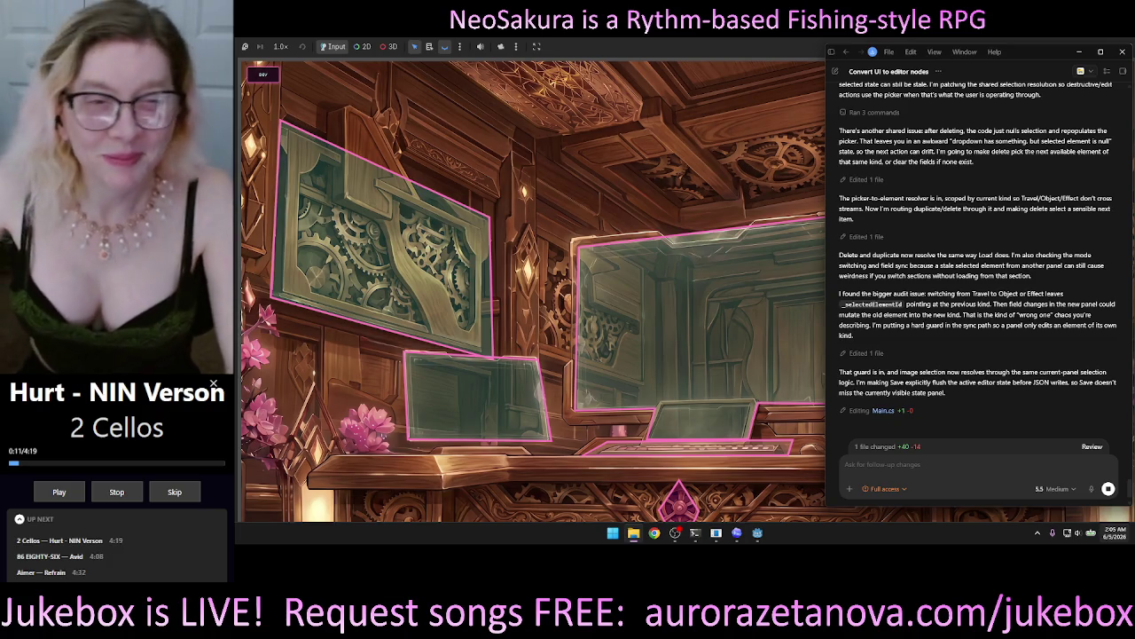
# Step: In the running game, save the Lockdown scene JSON and start a New Blank Scene
pyautogui.click(572, 94)
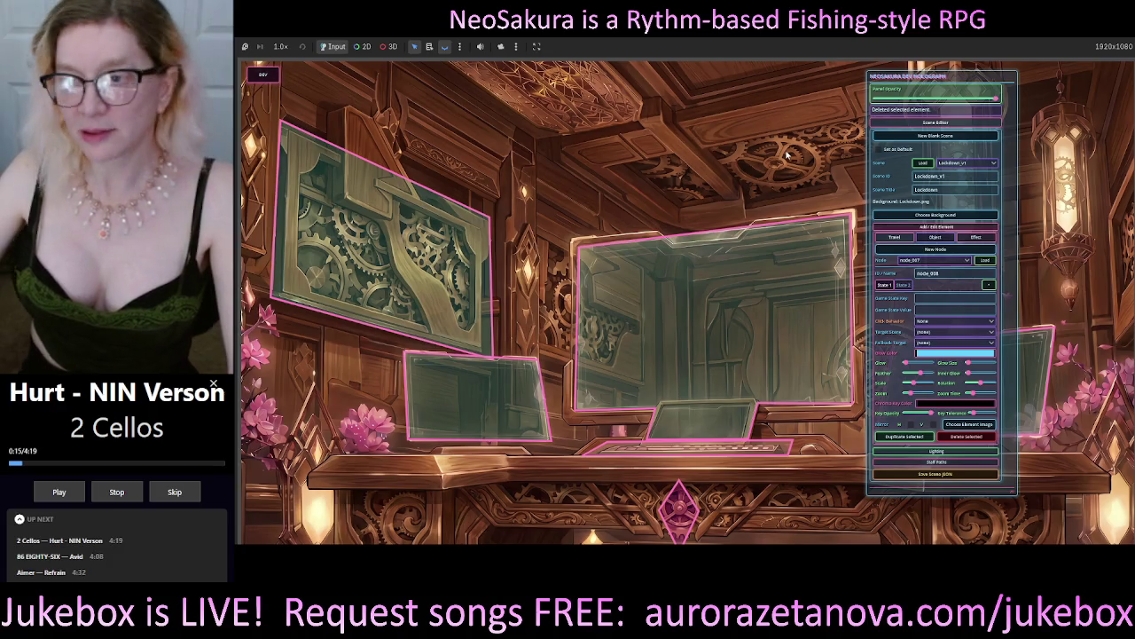
pyautogui.click(945, 474)
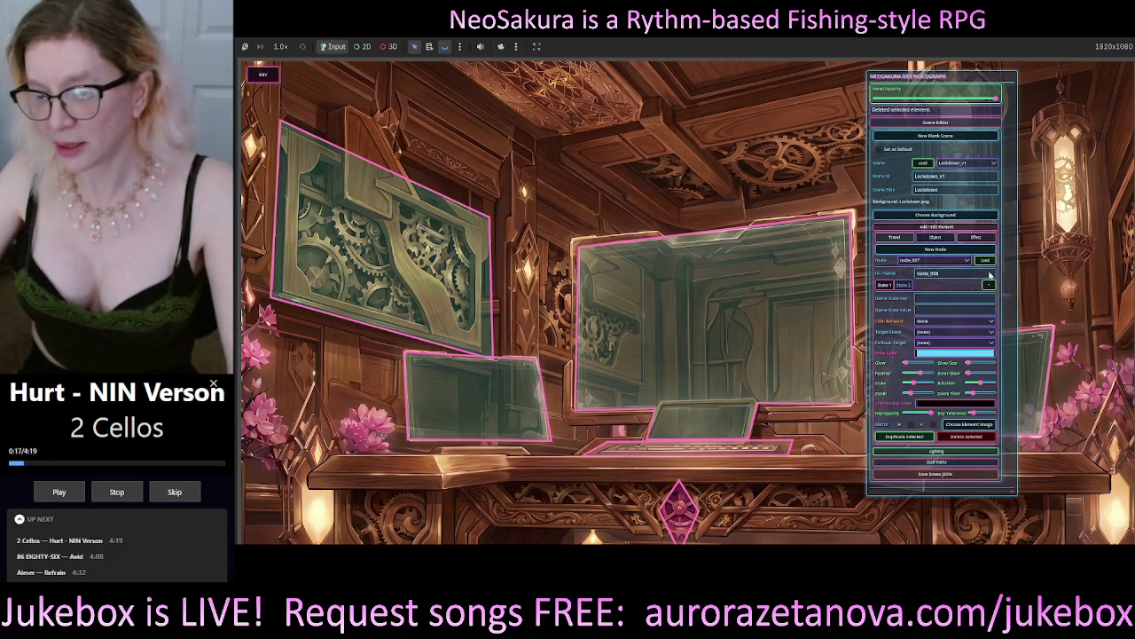
pyautogui.click(933, 143)
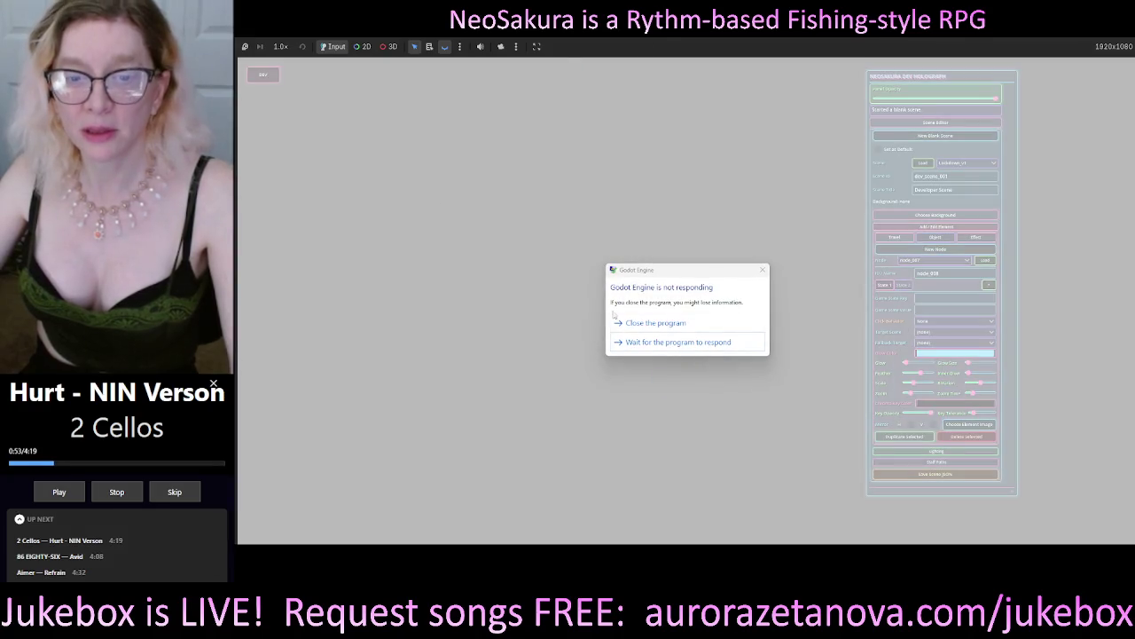
# Step: Wait out the freeze, close the Choose Image dialog, and close the game window
pyautogui.click(664, 340)
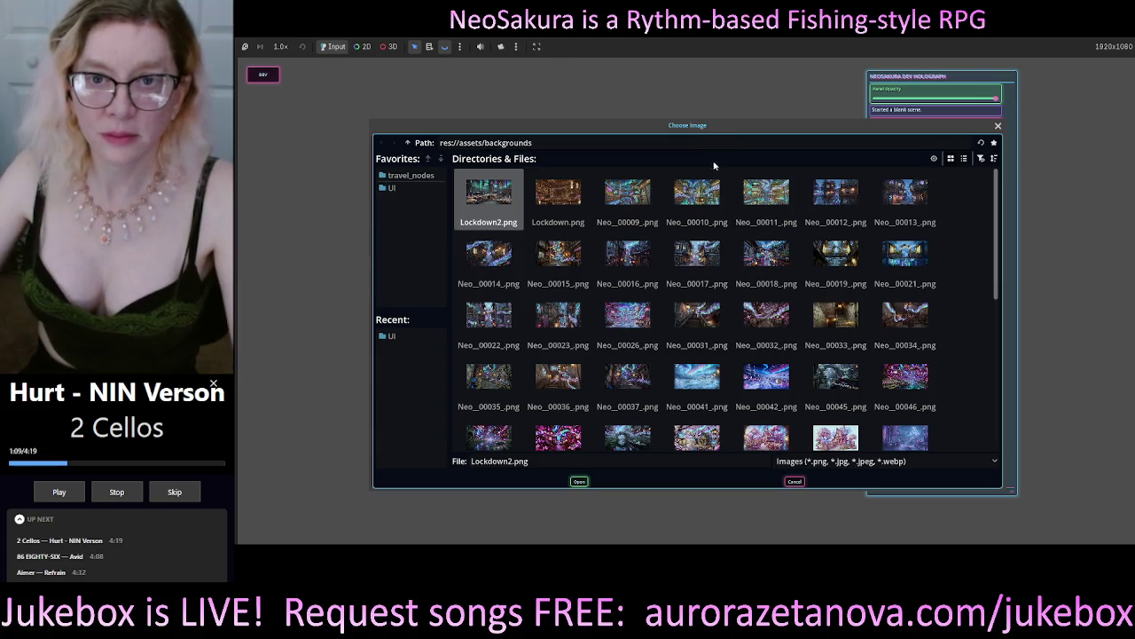
pyautogui.moveTo(714, 165)
pyautogui.mouseDown()
pyautogui.moveTo(628, 159)
pyautogui.moveTo(579, 226)
pyautogui.moveTo(894, 241)
pyautogui.moveTo(812, 141)
pyautogui.moveTo(730, 135)
pyautogui.mouseUp()
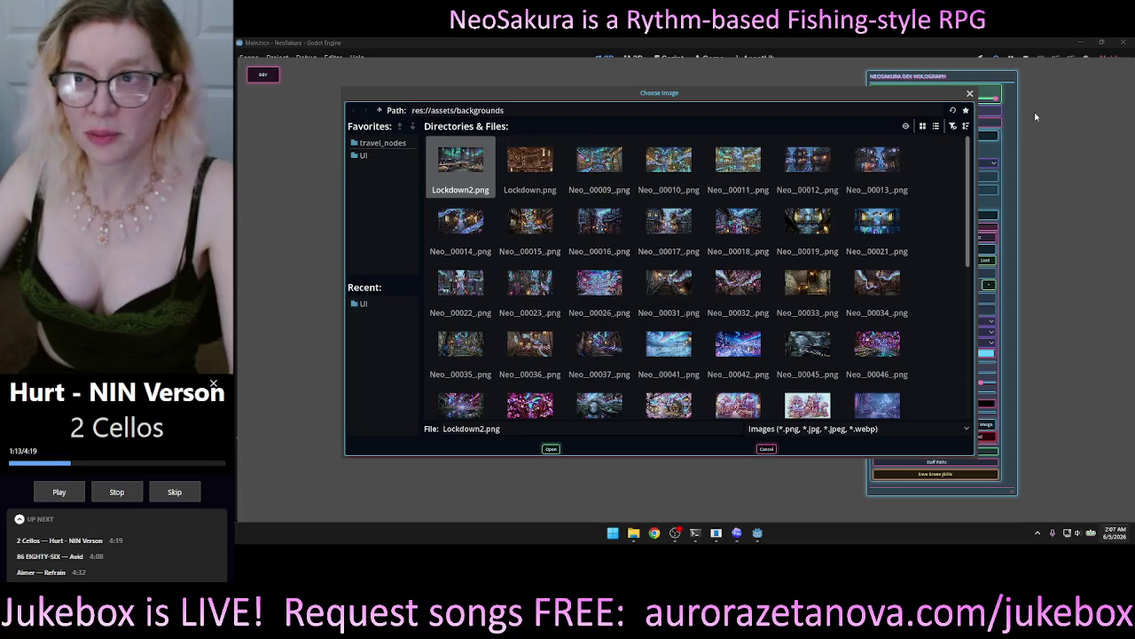
pyautogui.click(970, 93)
pyautogui.click(1124, 43)
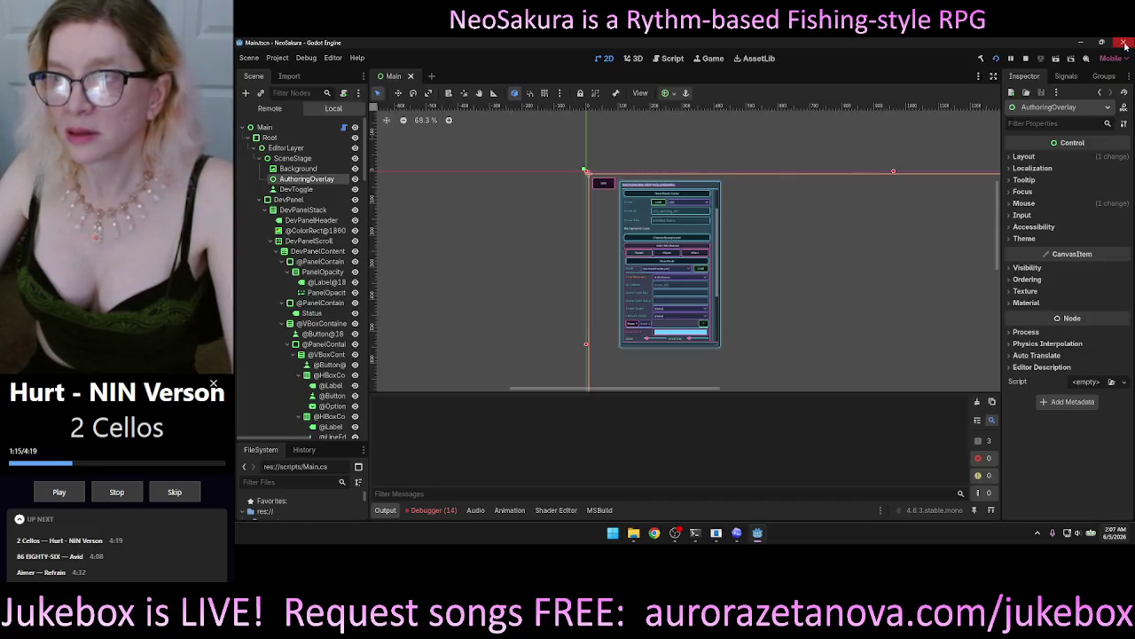
# Step: Cancel quitting Godot, then bring up Codex and File Explorer at assets/backgrounds
pyautogui.click(1125, 42)
pyautogui.click(730, 299)
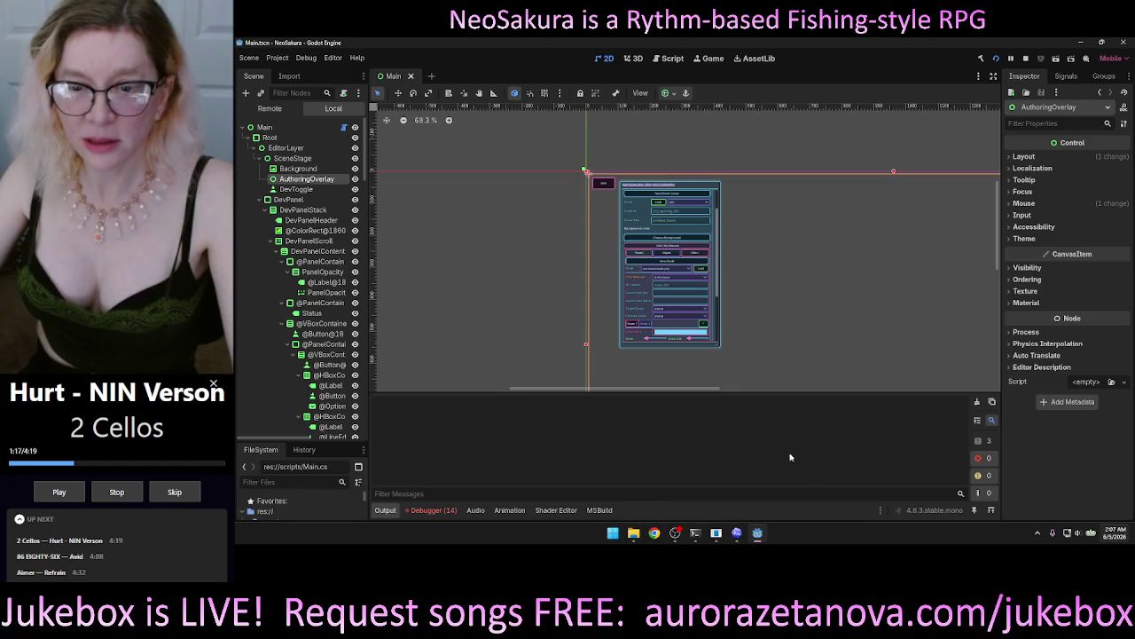
pyautogui.moveTo(742, 537)
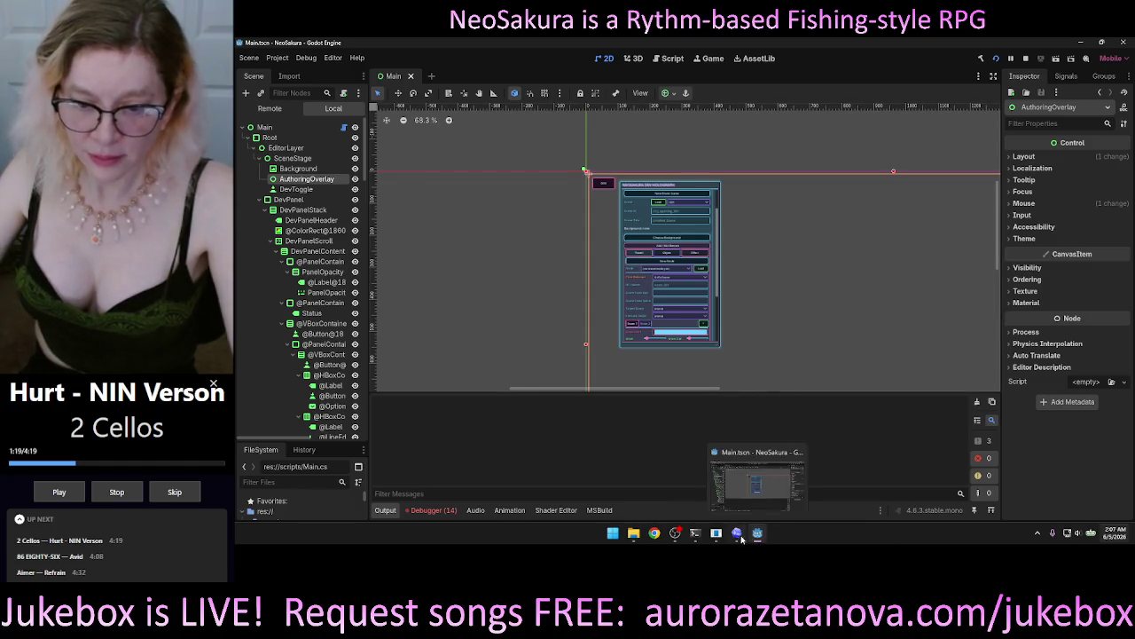
pyautogui.click(738, 533)
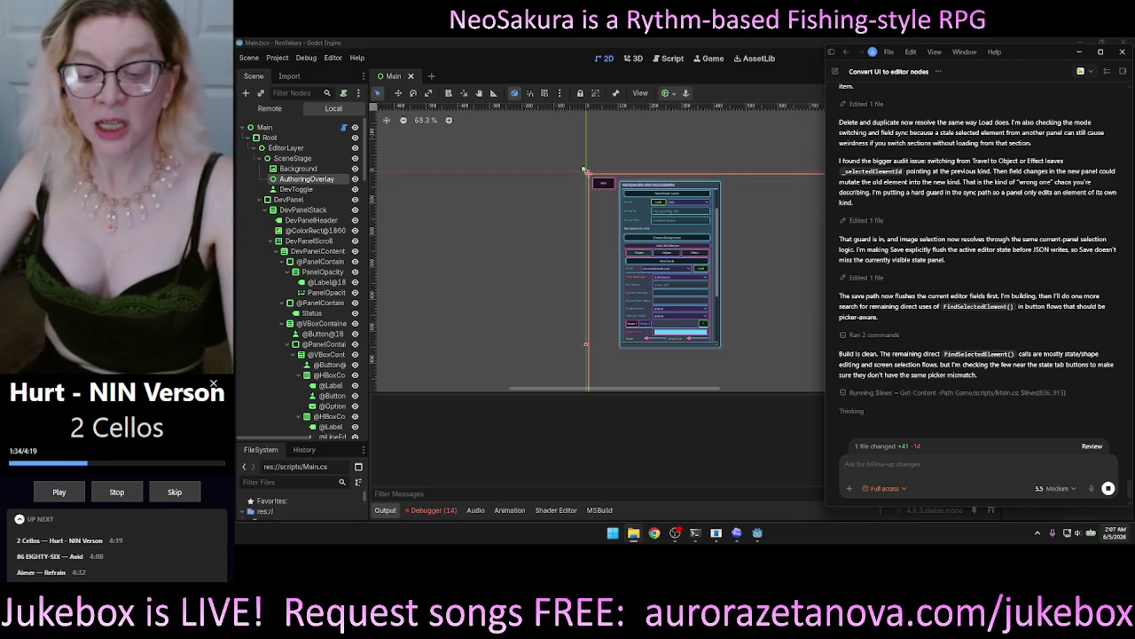
pyautogui.click(633, 532)
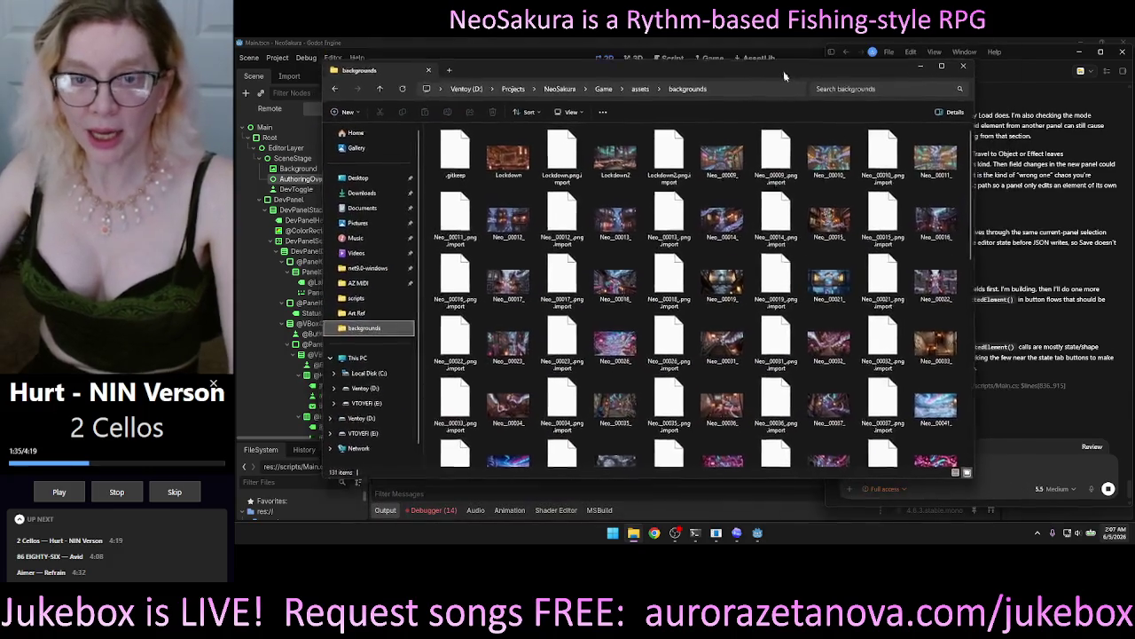
# Step: Scroll the backgrounds folder and preview the Neo_00076 image, then close it
pyautogui.scroll(-3, 777, 177)
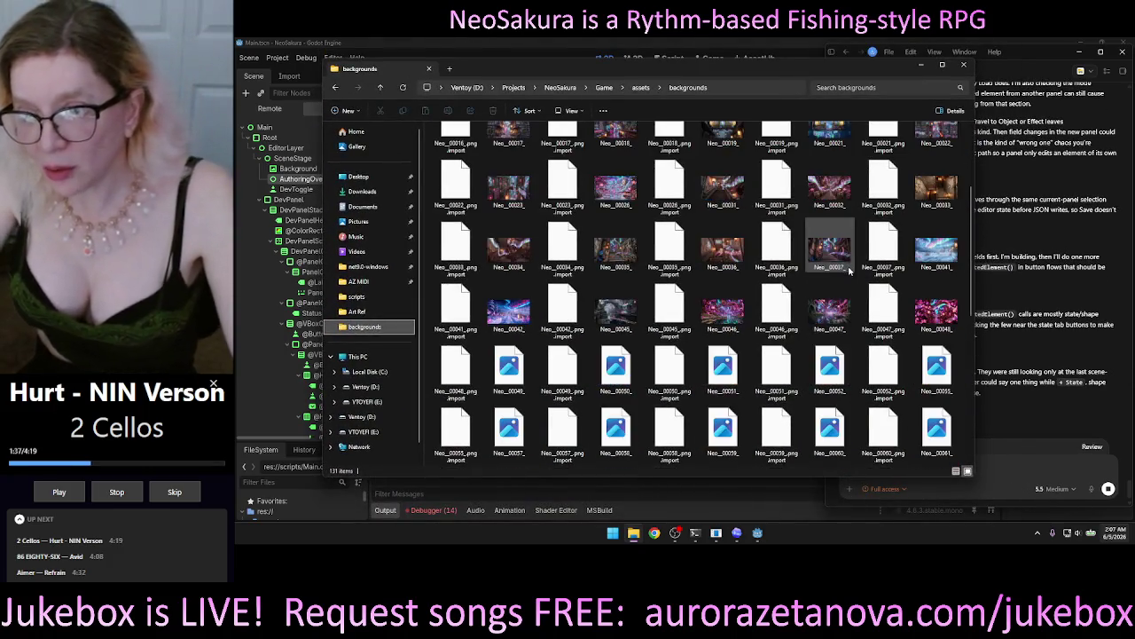
pyautogui.scroll(-5, 849, 273)
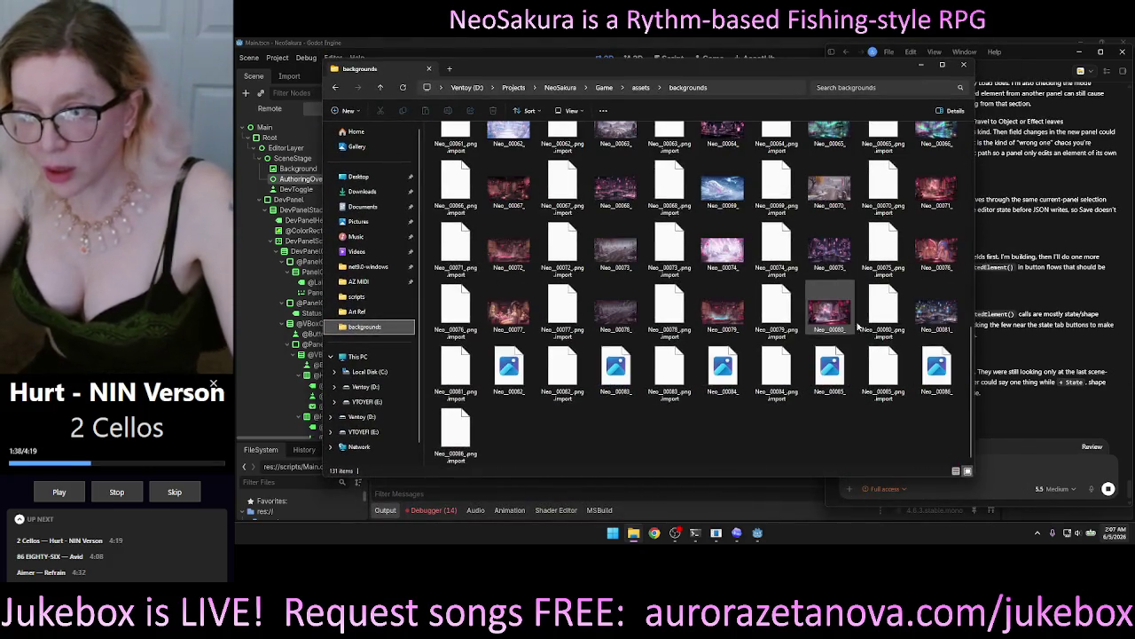
pyautogui.click(937, 257)
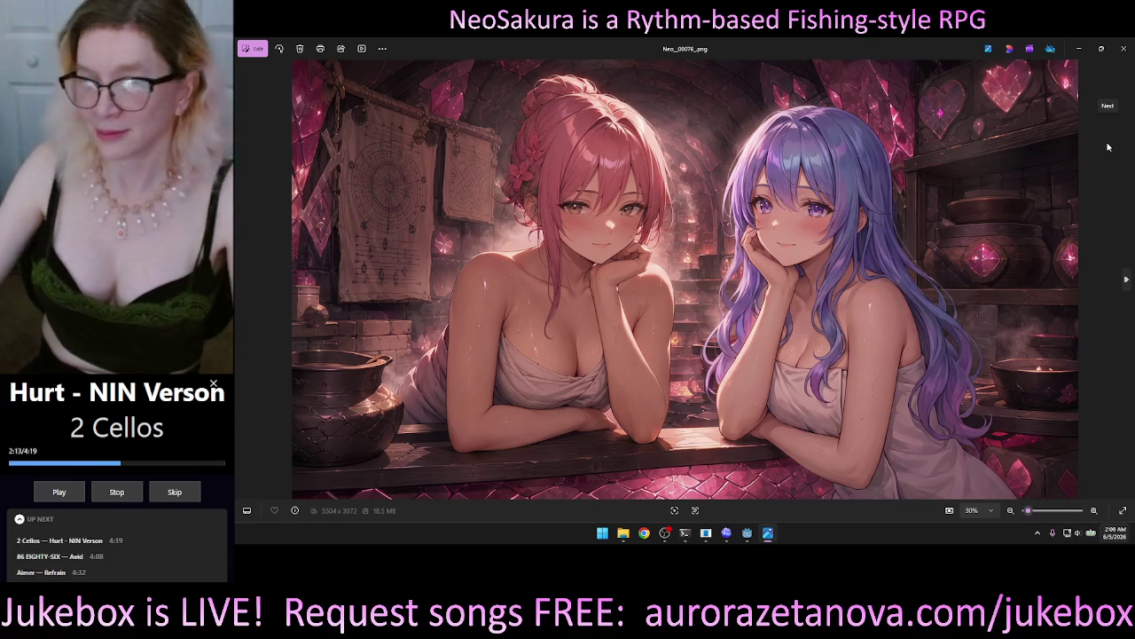
pyautogui.hotkey('alt', 'F4')
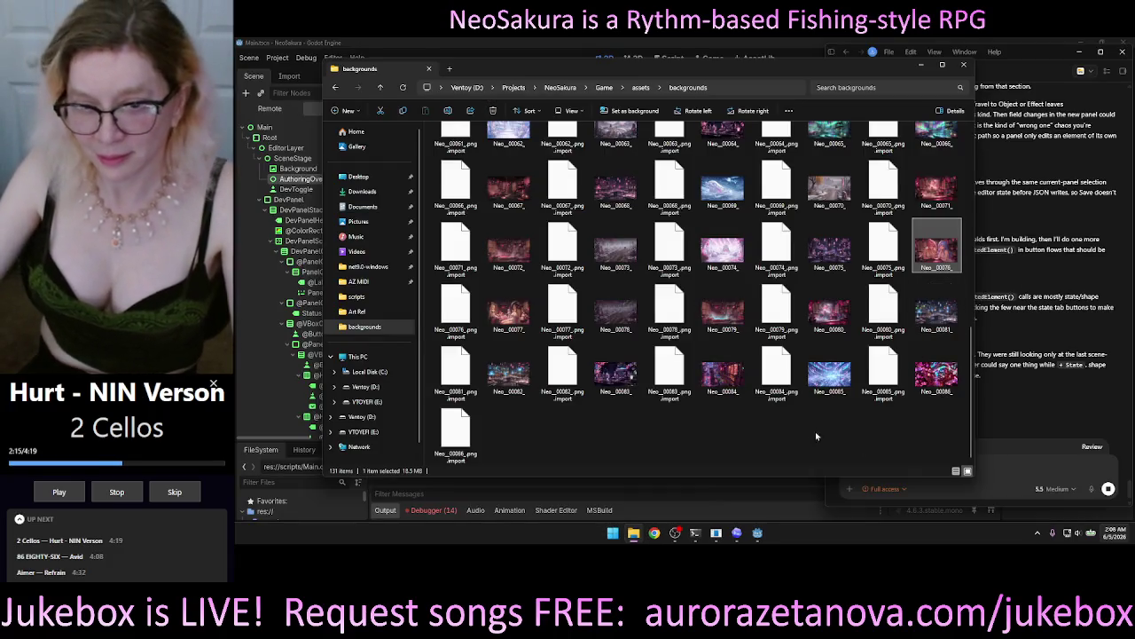
# Step: Select the Neo_00077 background, then go to the Art Ref folder
pyautogui.scroll(10, 815, 435)
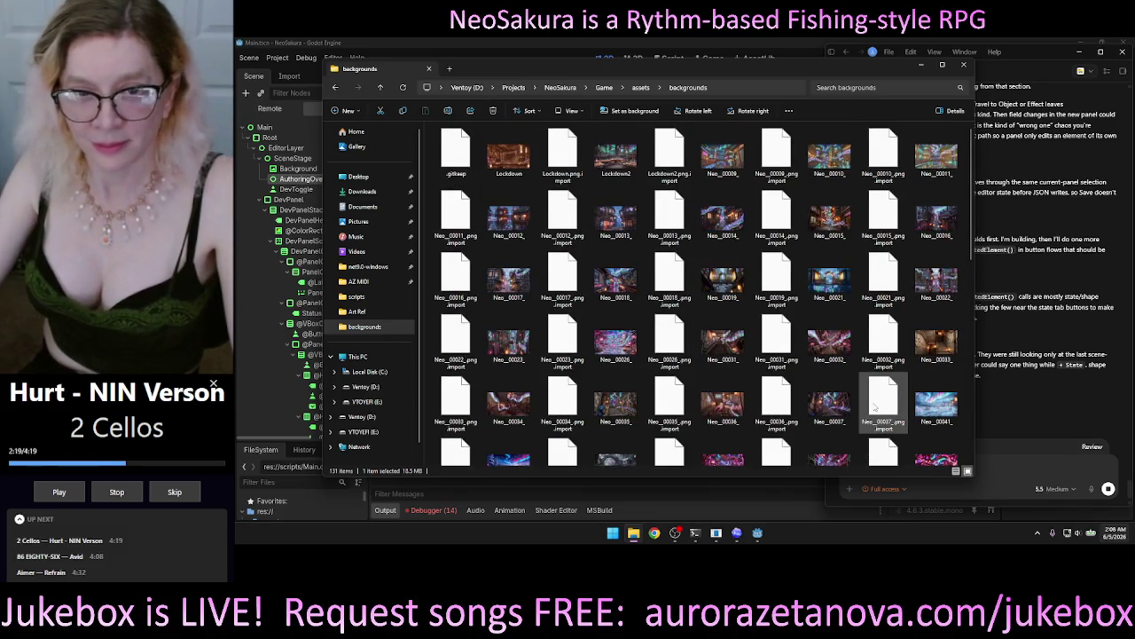
pyautogui.scroll(-10, 808, 310)
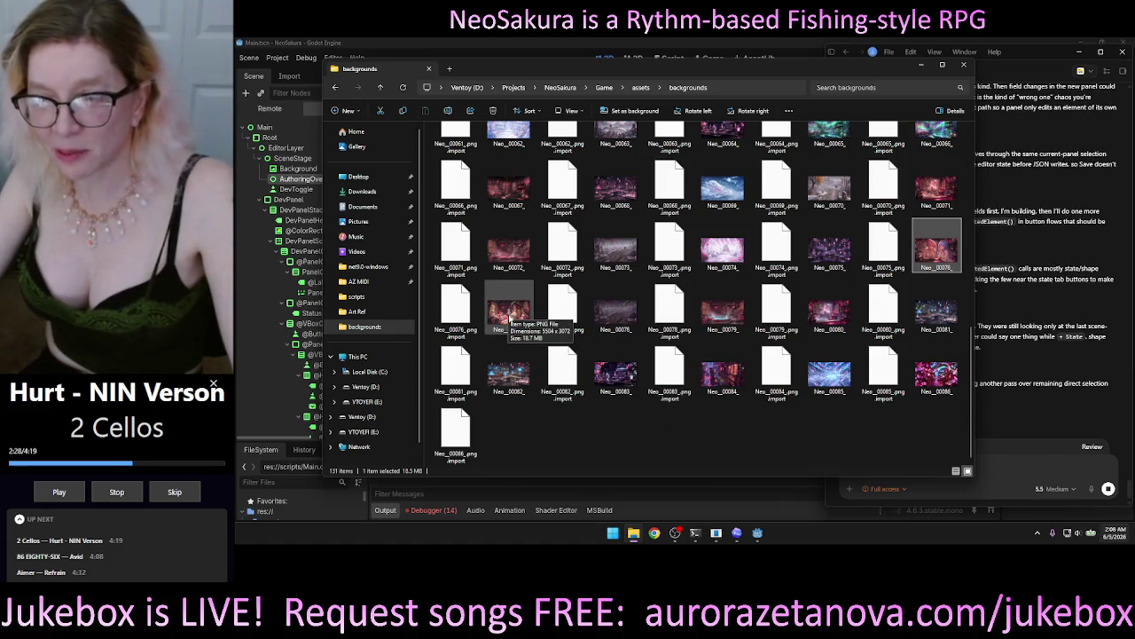
pyautogui.click(506, 319)
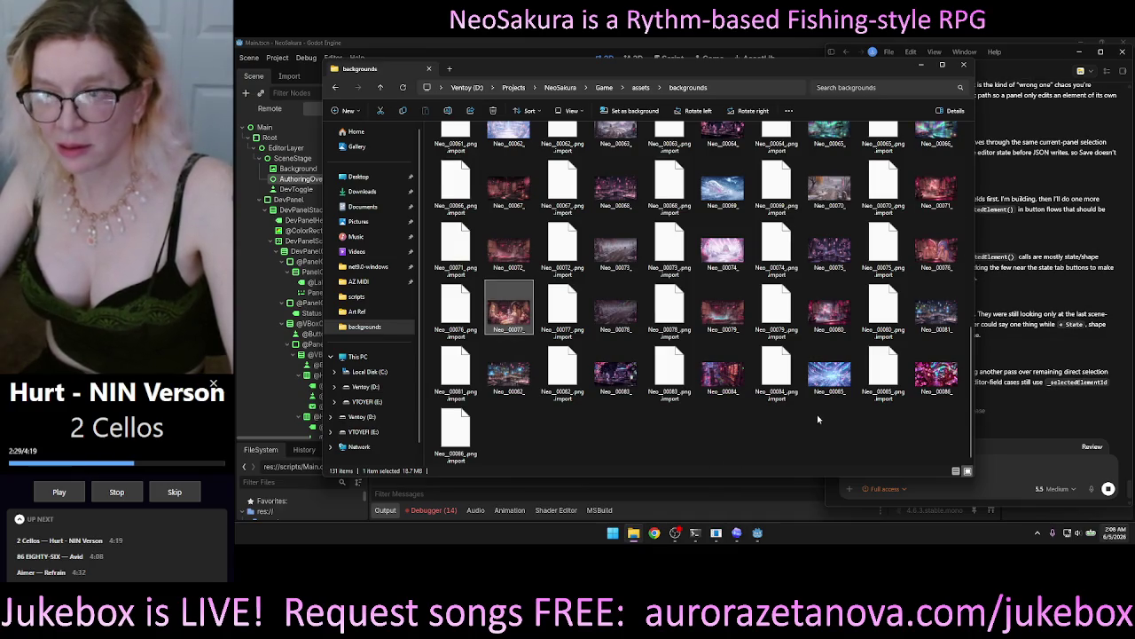
pyautogui.scroll(10, 817, 422)
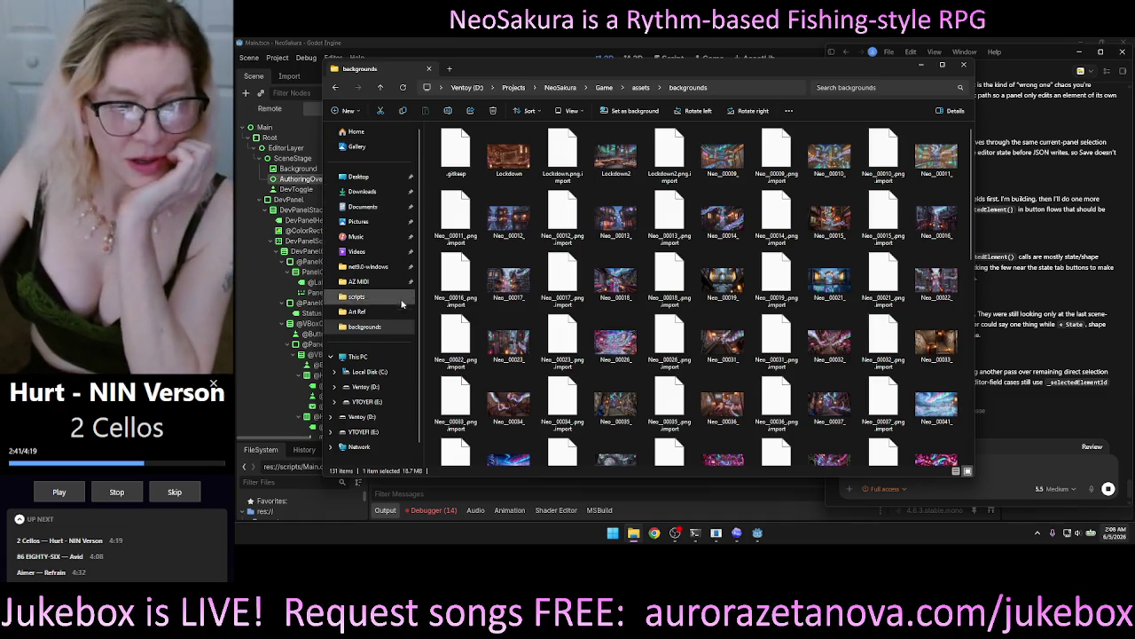
pyautogui.click(379, 312)
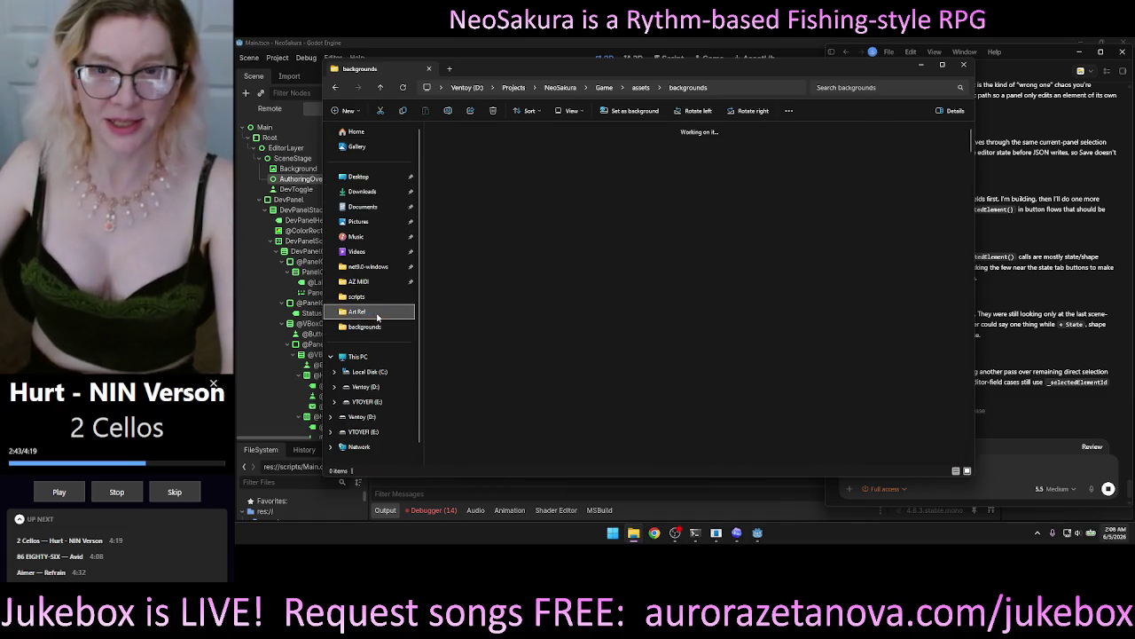
# Step: Open the Neo_0003 artwork in the photo viewer and advance to Neo_0004
pyautogui.click(754, 171)
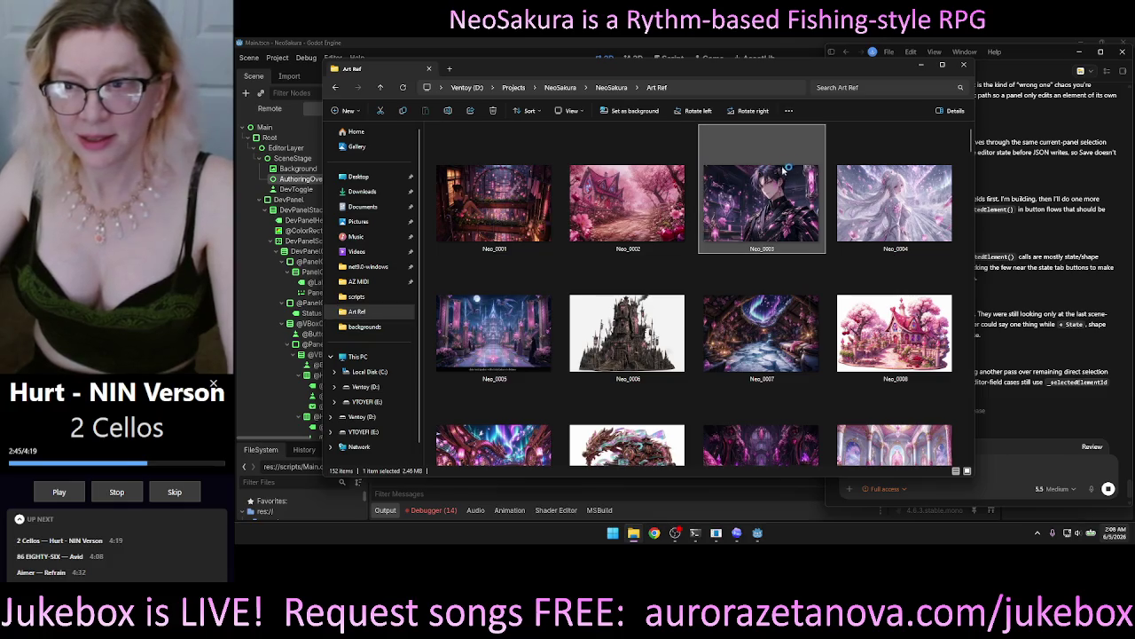
pyautogui.doubleClick(792, 166)
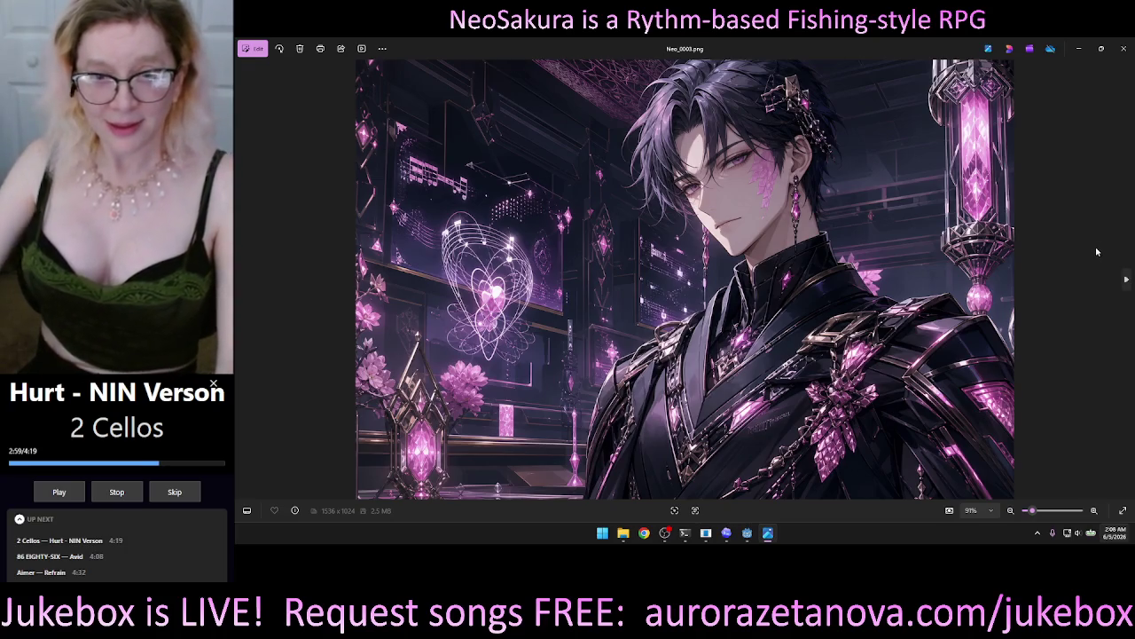
pyautogui.click(1128, 279)
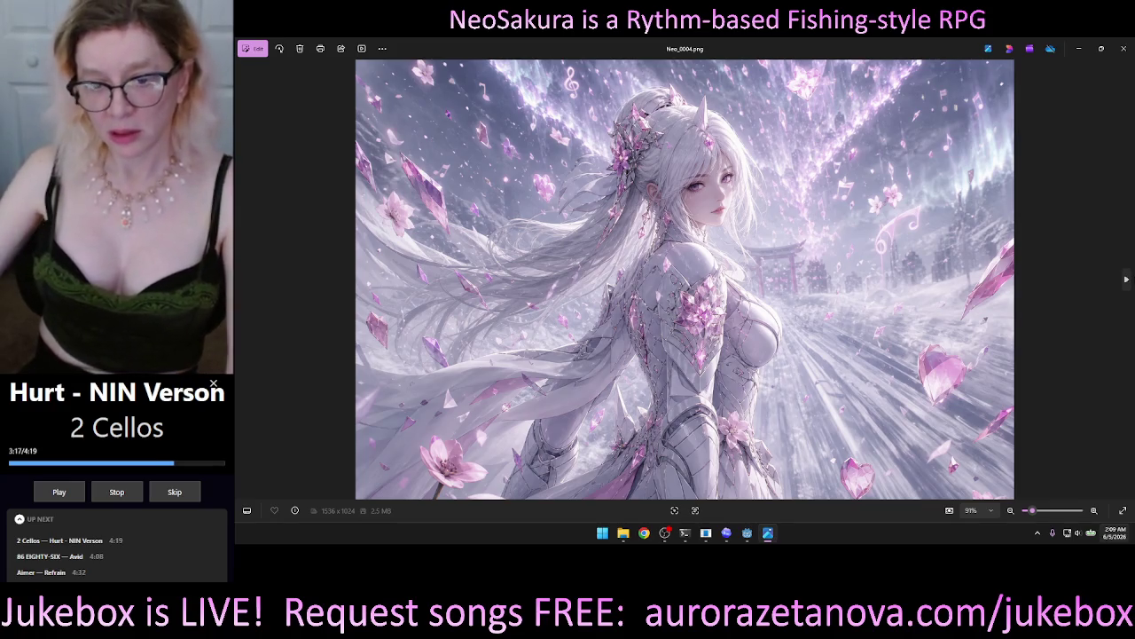
# Step: Flip forward through the Art Ref images into the Neo_0030s
pyautogui.click(1127, 281)
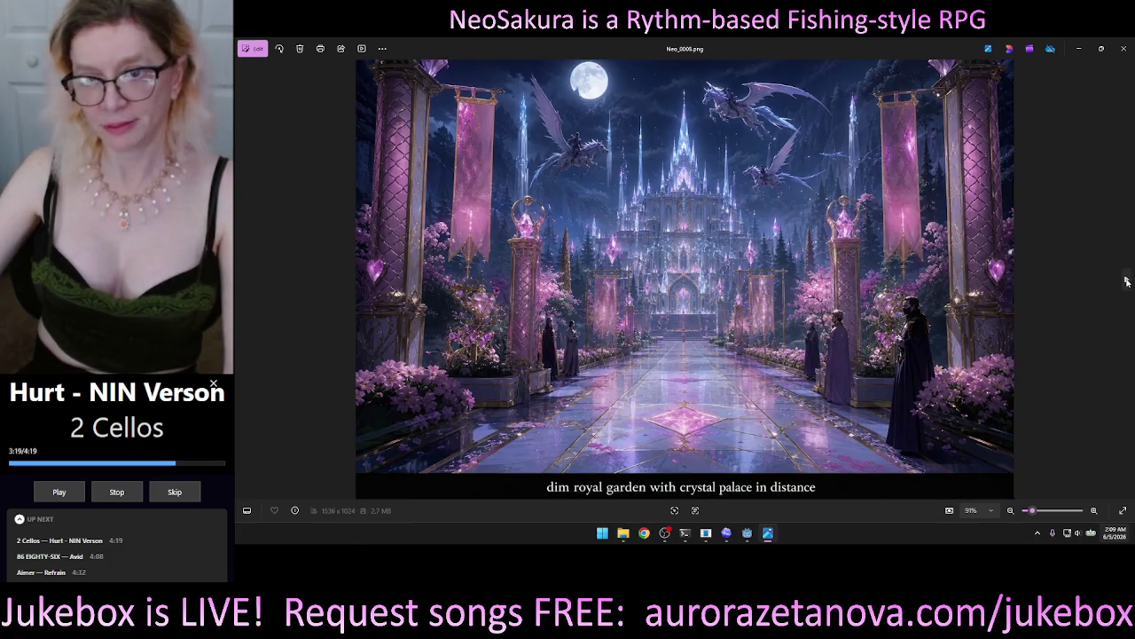
pyautogui.click(1126, 281)
pyautogui.click(1126, 281)
pyautogui.click(1126, 281)
pyautogui.click(1126, 281)
pyautogui.click(1126, 281)
pyautogui.click(1126, 281)
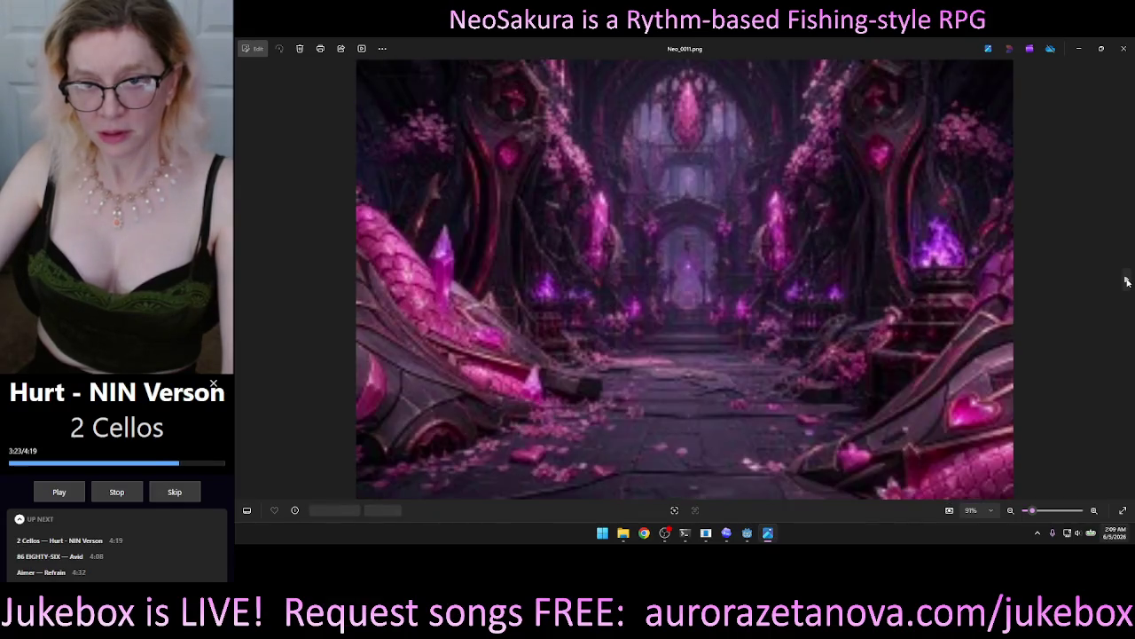
pyautogui.click(1126, 281)
pyautogui.click(1127, 281)
pyautogui.click(1126, 282)
pyautogui.click(1127, 281)
pyautogui.click(1127, 282)
pyautogui.click(1126, 281)
pyautogui.click(1127, 281)
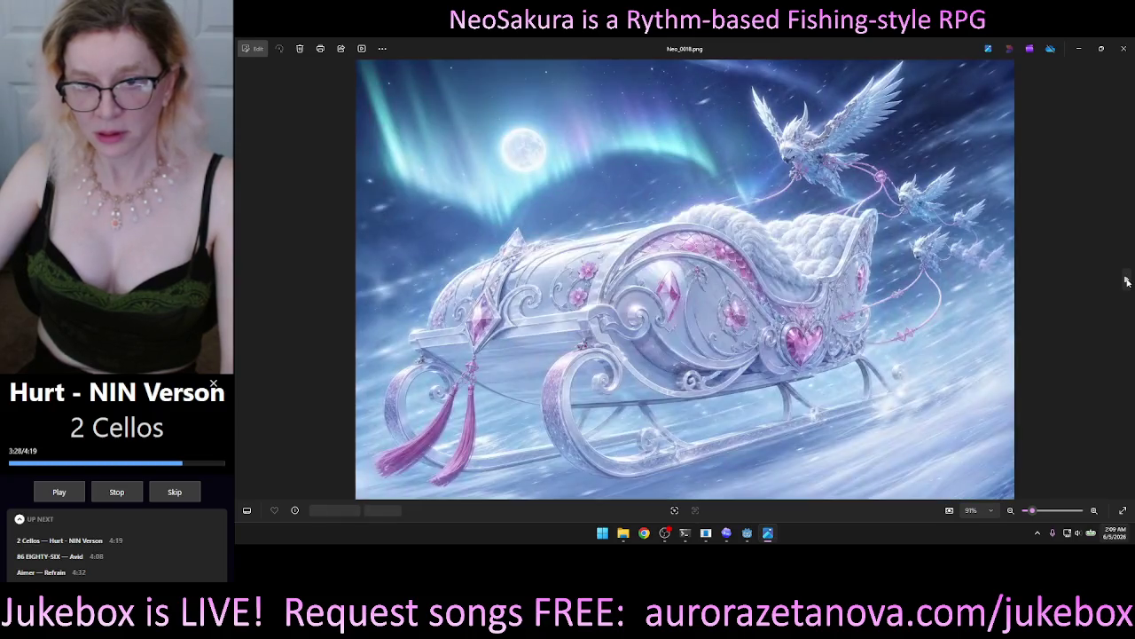
pyautogui.click(1127, 281)
pyautogui.click(1126, 281)
pyautogui.click(1127, 281)
pyautogui.click(1127, 281)
pyautogui.click(1126, 281)
pyautogui.click(1126, 281)
pyautogui.click(1127, 281)
pyautogui.click(1126, 281)
pyautogui.click(1127, 281)
pyautogui.click(1126, 281)
pyautogui.click(1127, 281)
pyautogui.click(1126, 281)
pyautogui.click(1126, 281)
pyautogui.click(1126, 281)
pyautogui.click(1126, 282)
pyautogui.click(1127, 281)
pyautogui.click(1127, 281)
pyautogui.click(1126, 281)
pyautogui.click(1126, 281)
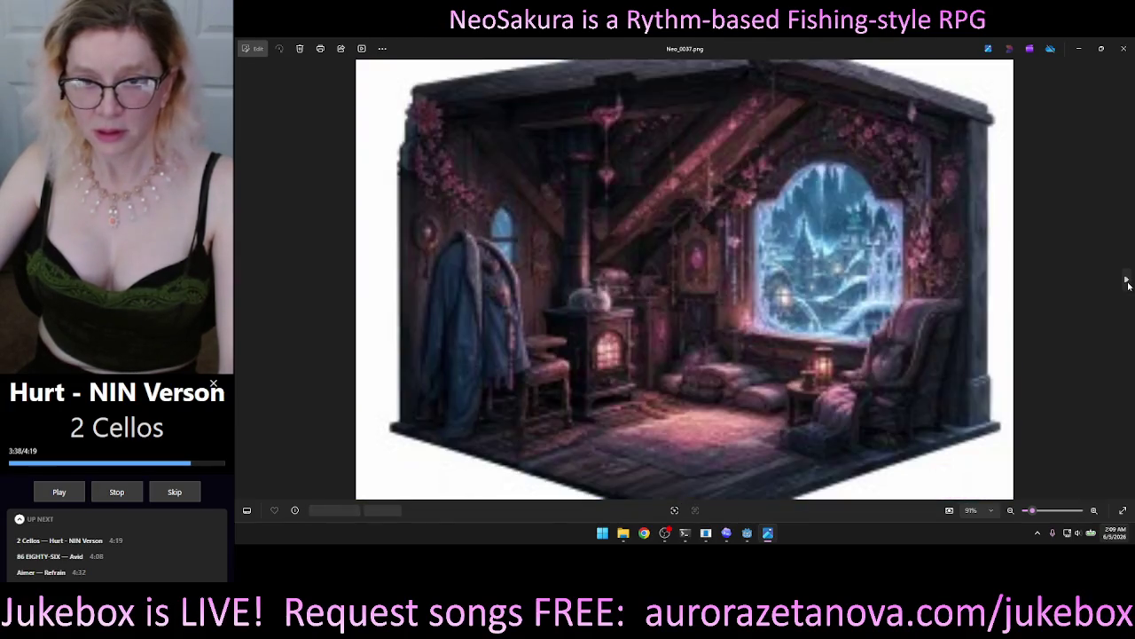
# Step: Step back to Neo_0036, then page forward to Neo_0057
pyautogui.click(246, 279)
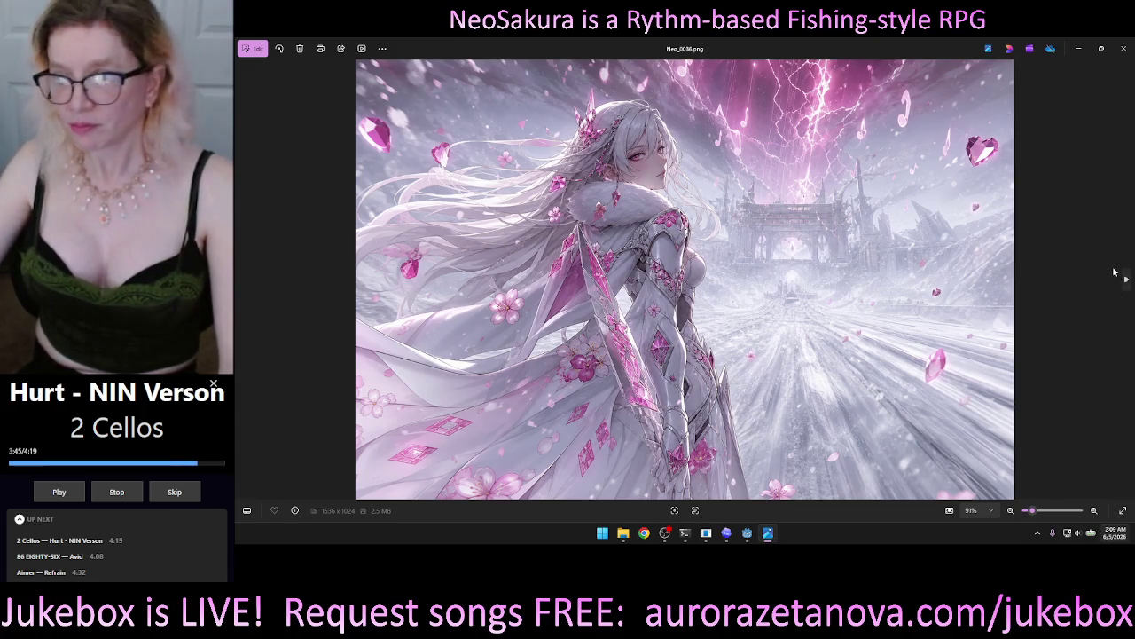
pyautogui.click(1125, 281)
pyautogui.click(1124, 281)
pyautogui.click(1125, 281)
pyautogui.click(1125, 281)
pyautogui.click(1125, 281)
pyautogui.click(1125, 281)
pyautogui.click(1125, 281)
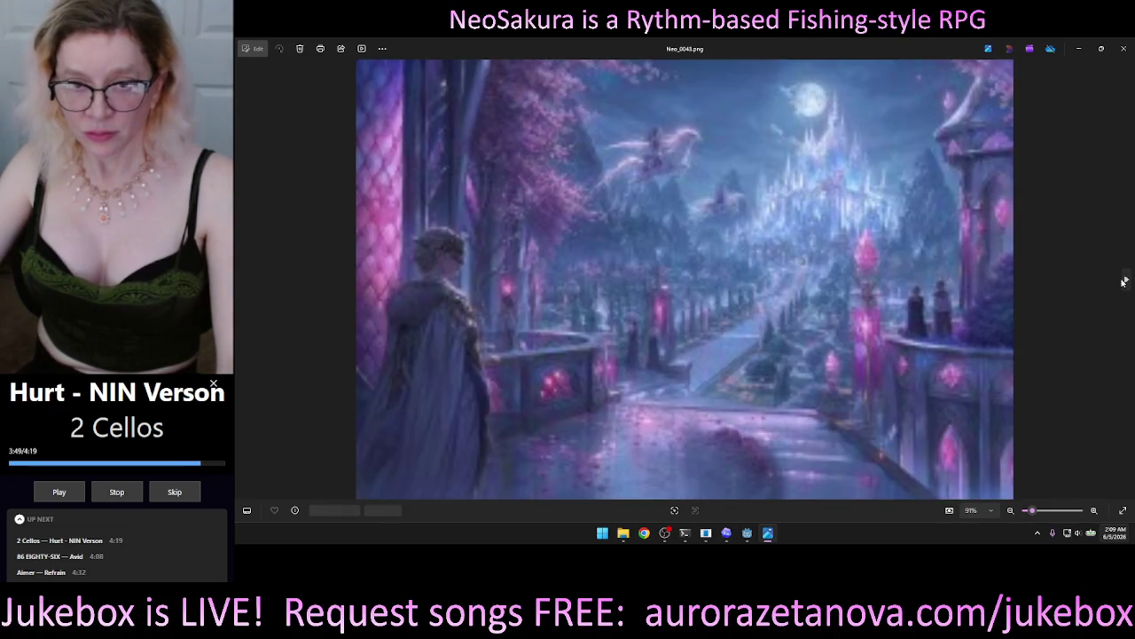
pyautogui.click(1125, 281)
pyautogui.click(1125, 281)
pyautogui.click(1125, 281)
pyautogui.click(1125, 281)
pyautogui.click(1125, 281)
pyautogui.click(1125, 281)
pyautogui.click(1124, 281)
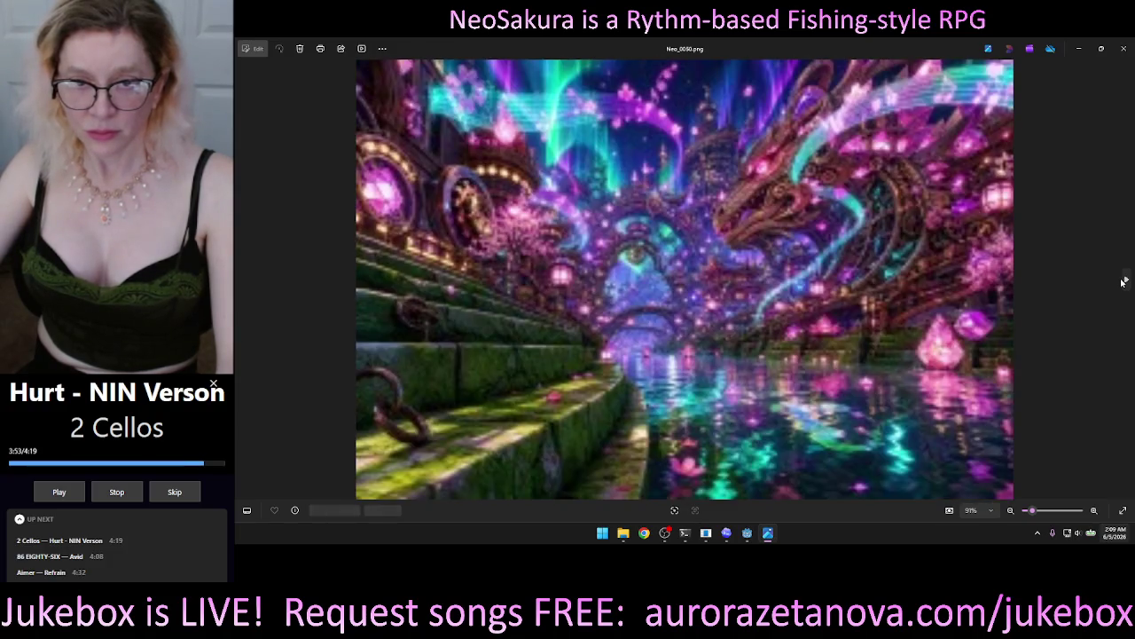
pyautogui.click(1125, 281)
pyautogui.click(1125, 281)
pyautogui.click(1125, 281)
pyautogui.click(1124, 281)
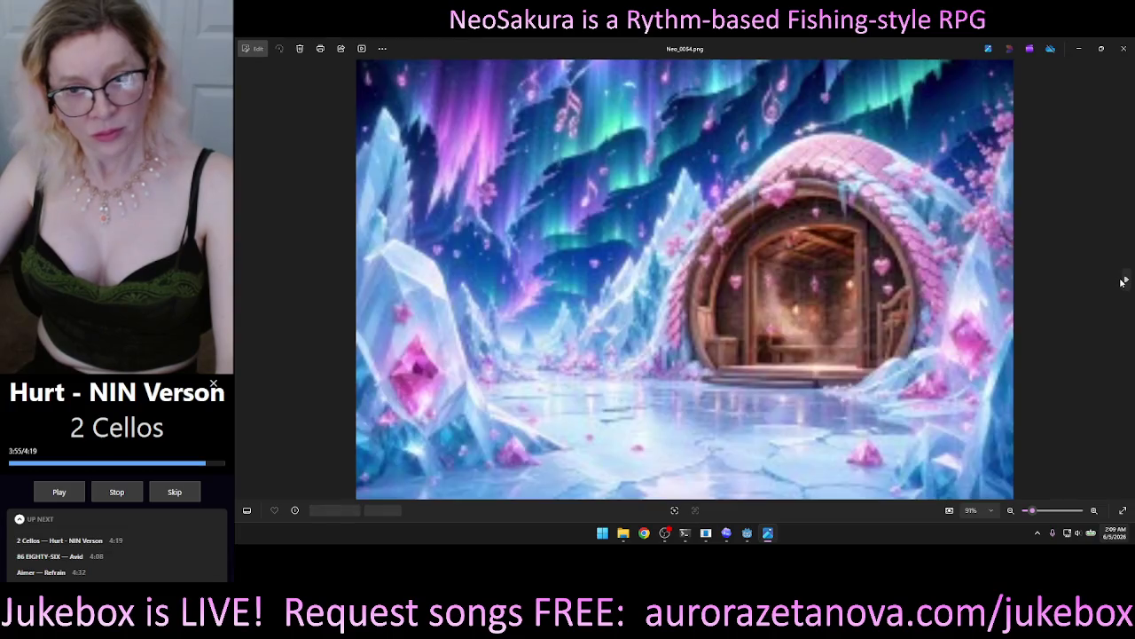
pyautogui.click(1124, 282)
pyautogui.click(1124, 281)
pyautogui.click(1124, 281)
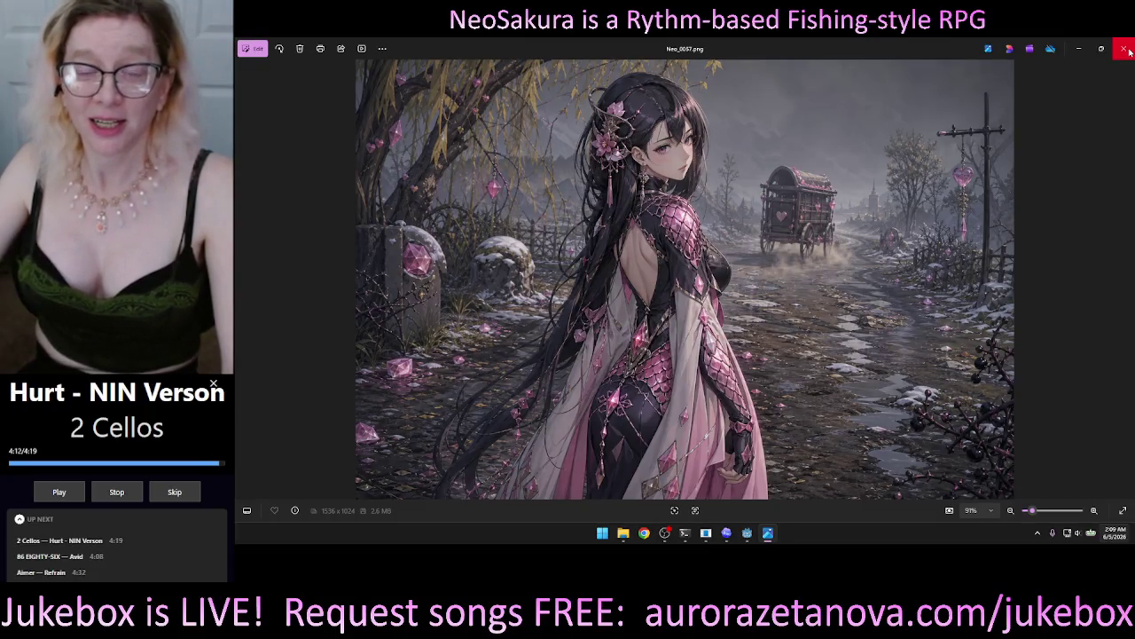
# Step: View Neo_0151 from the bottom of Art Ref, then close the viewer and folder window
pyautogui.click(1124, 48)
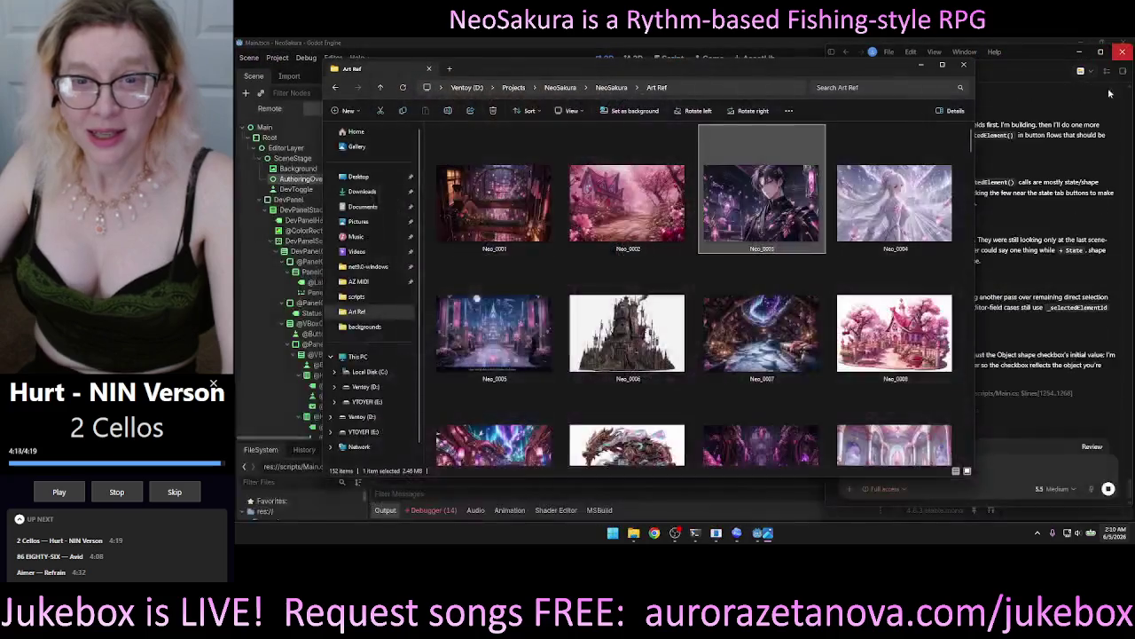
pyautogui.moveTo(972, 142)
pyautogui.mouseDown()
pyautogui.moveTo(987, 342)
pyautogui.moveTo(973, 467)
pyautogui.mouseUp()
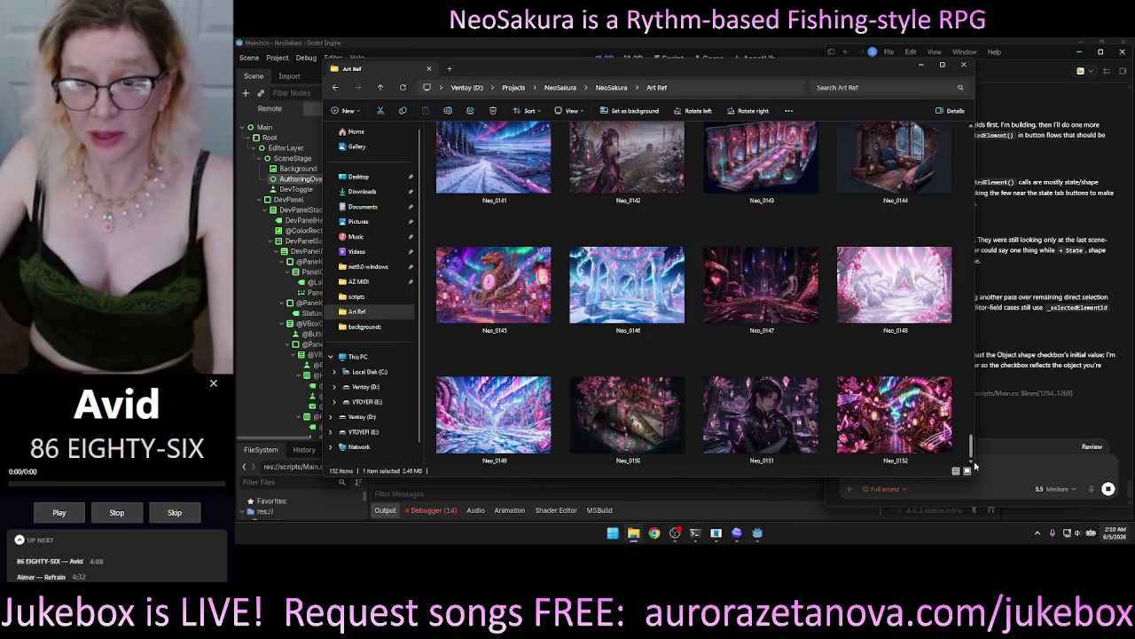
pyautogui.click(744, 431)
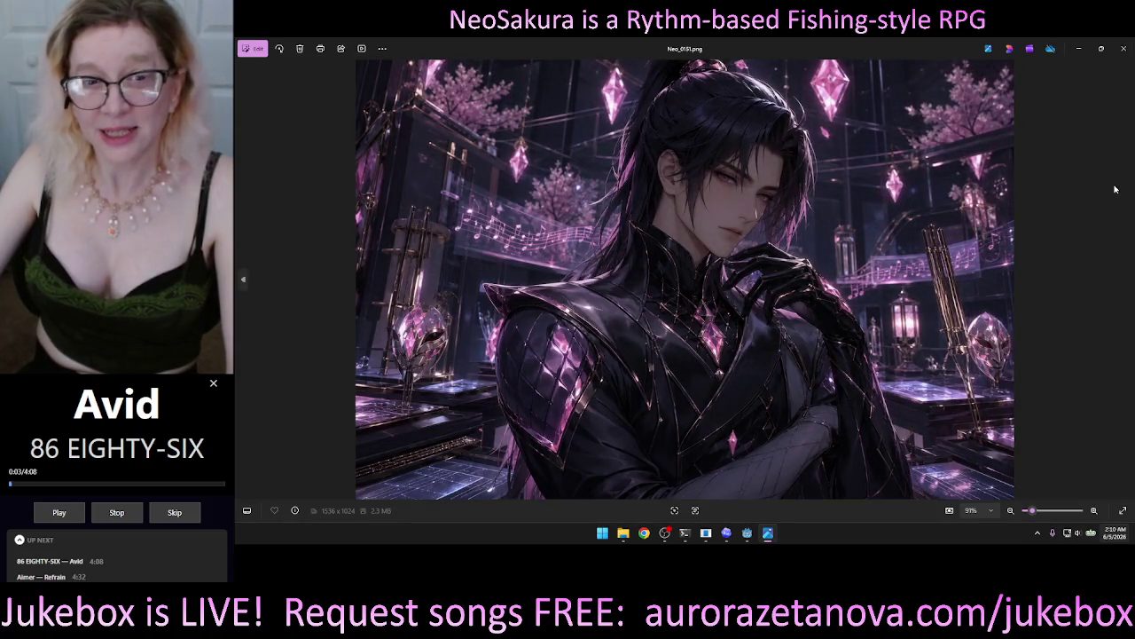
pyautogui.click(1120, 57)
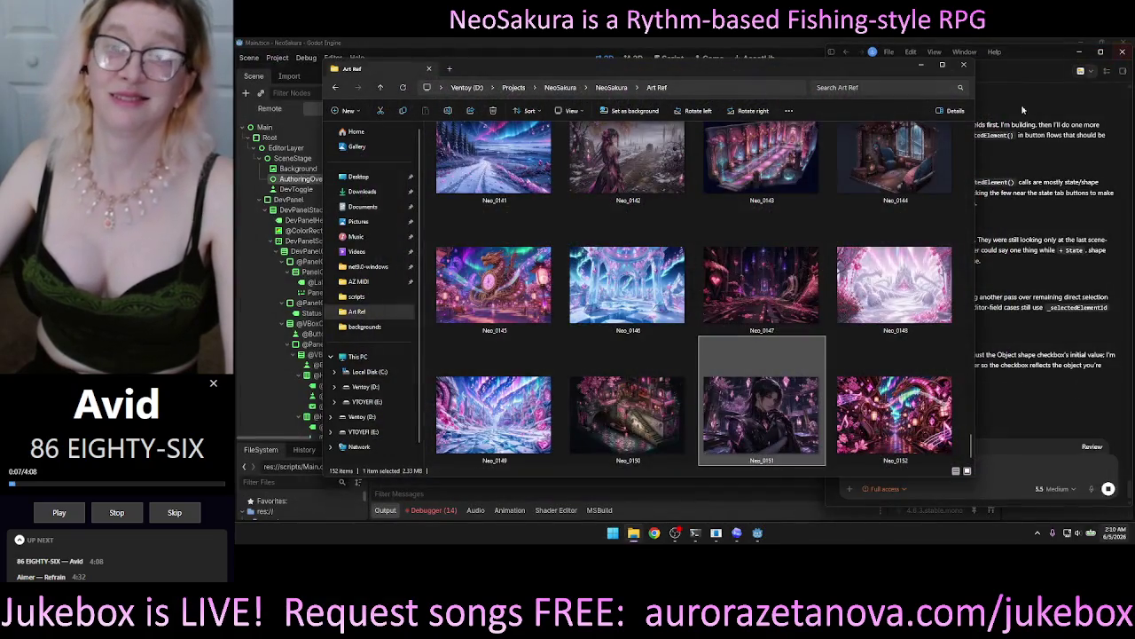
pyautogui.click(963, 67)
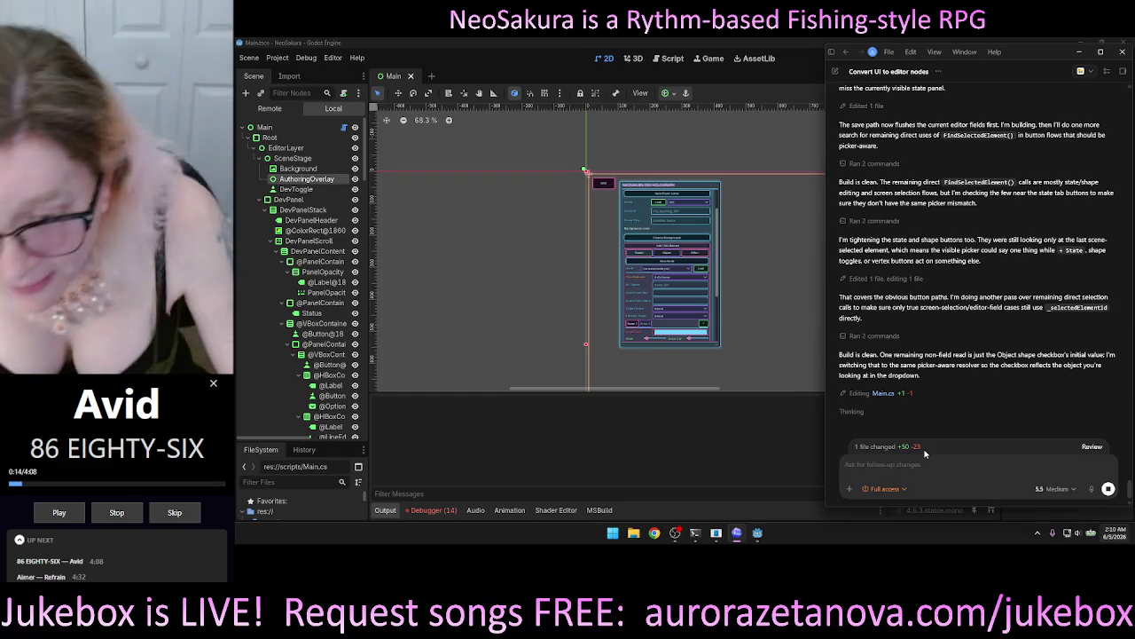
# Step: Put away the Chrome profile picker and show Codex's projects-and-chats sidebar with Ctrl+B
pyautogui.moveTo(694, 533)
pyautogui.moveTo(676, 480)
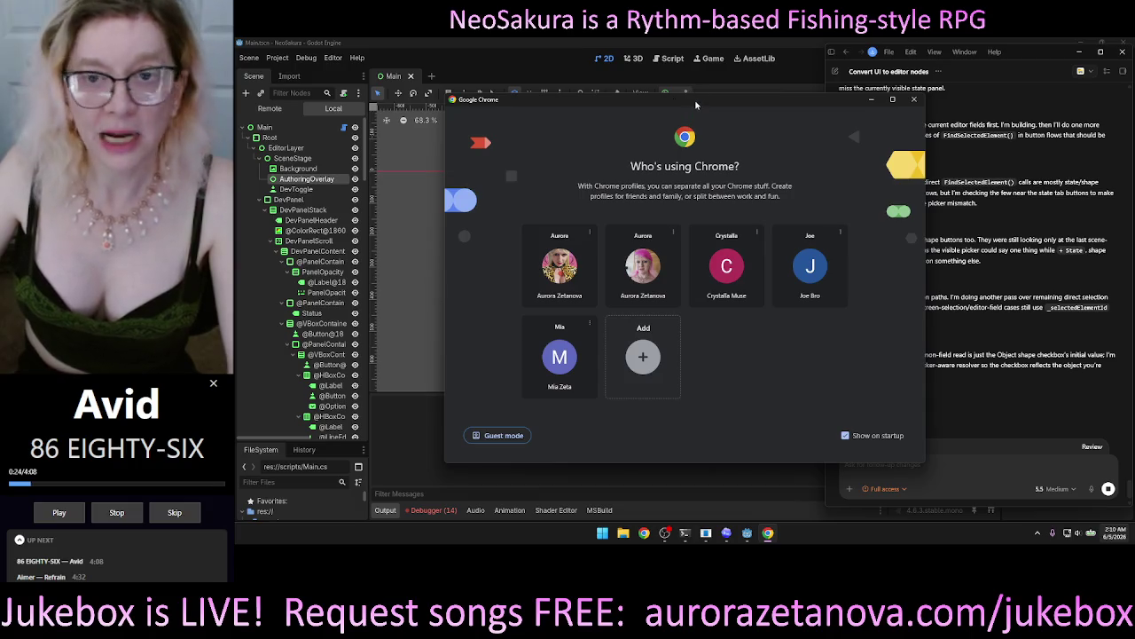
pyautogui.click(768, 533)
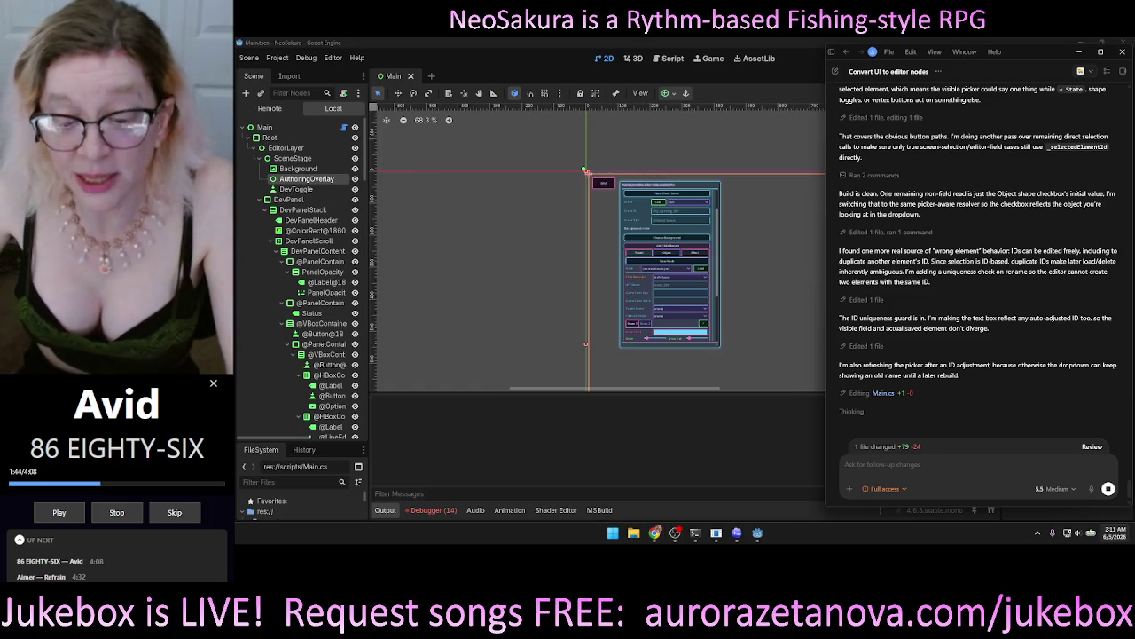
pyautogui.click(736, 532)
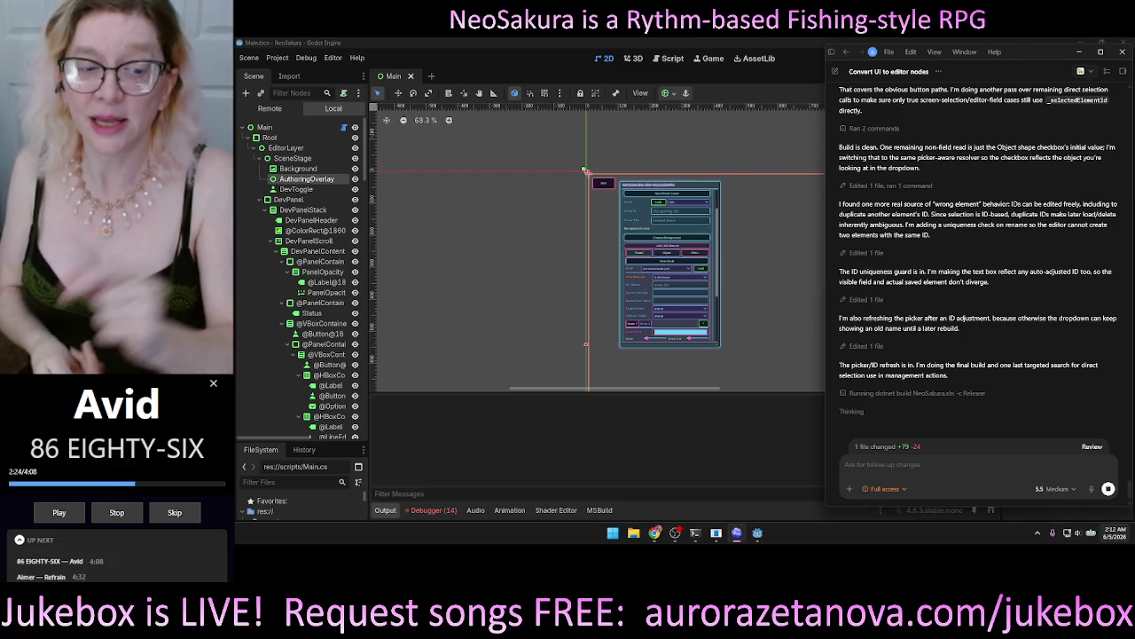
pyautogui.hotkey('ctrl', 'b')
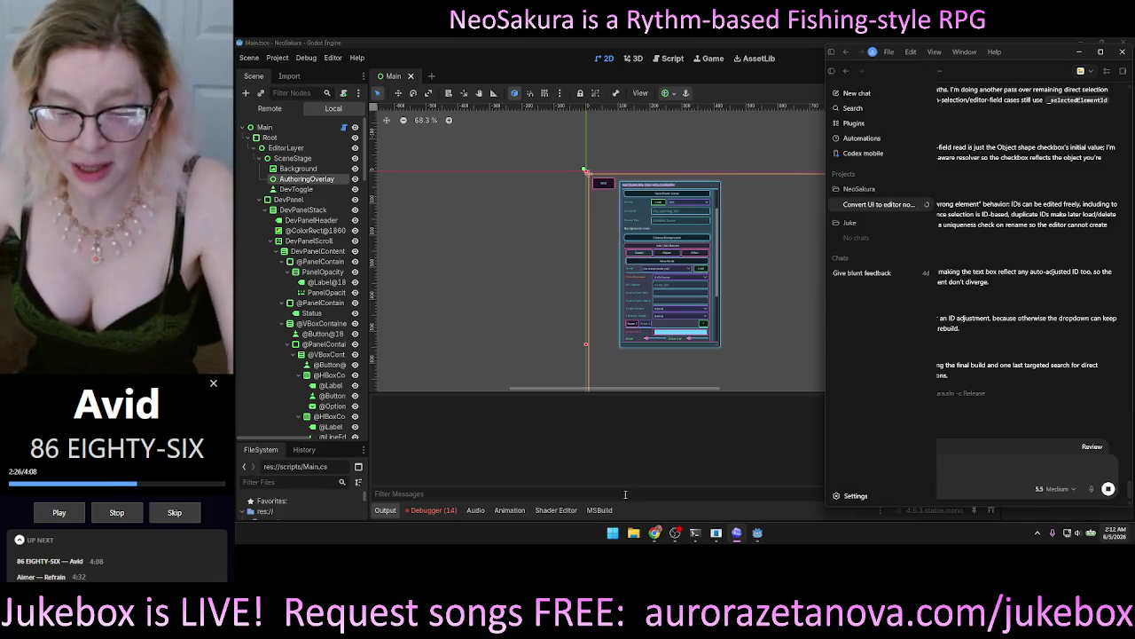
# Step: Navigate a new File Explorer window to Ventoy (D:) > Projects > NeoSakura > NeoSakura > Story
pyautogui.click(633, 535)
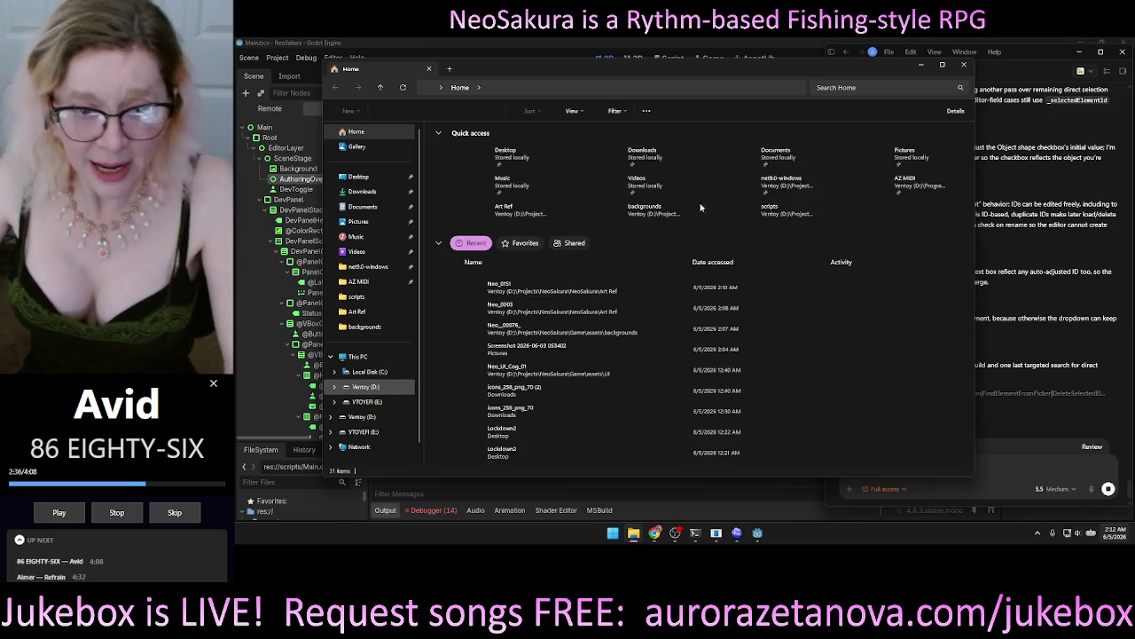
pyautogui.click(368, 387)
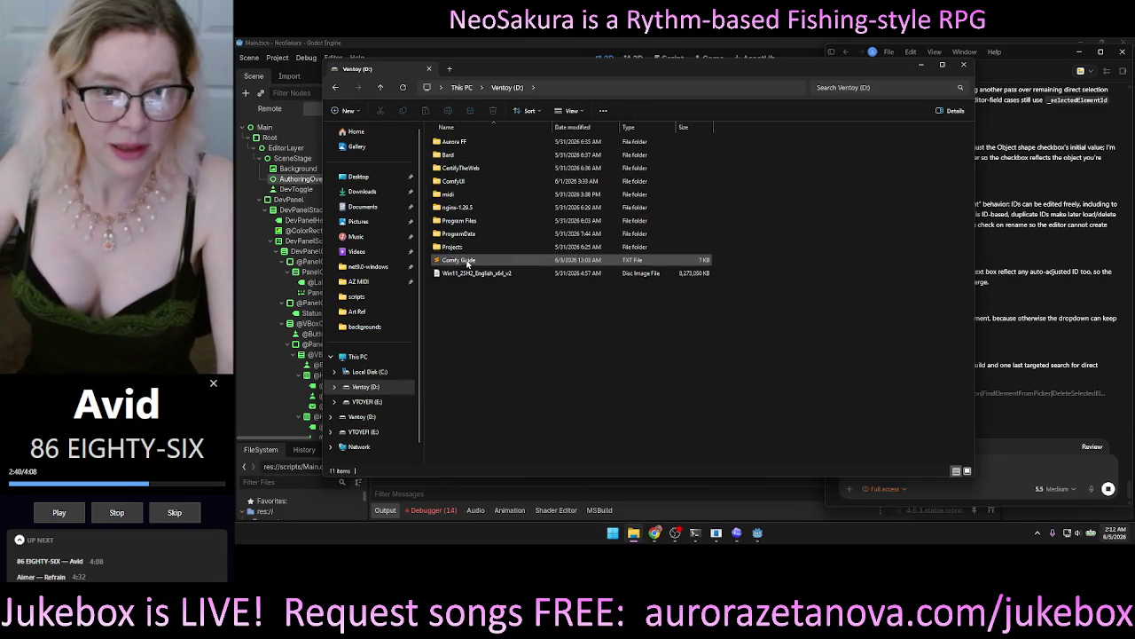
pyautogui.doubleClick(469, 249)
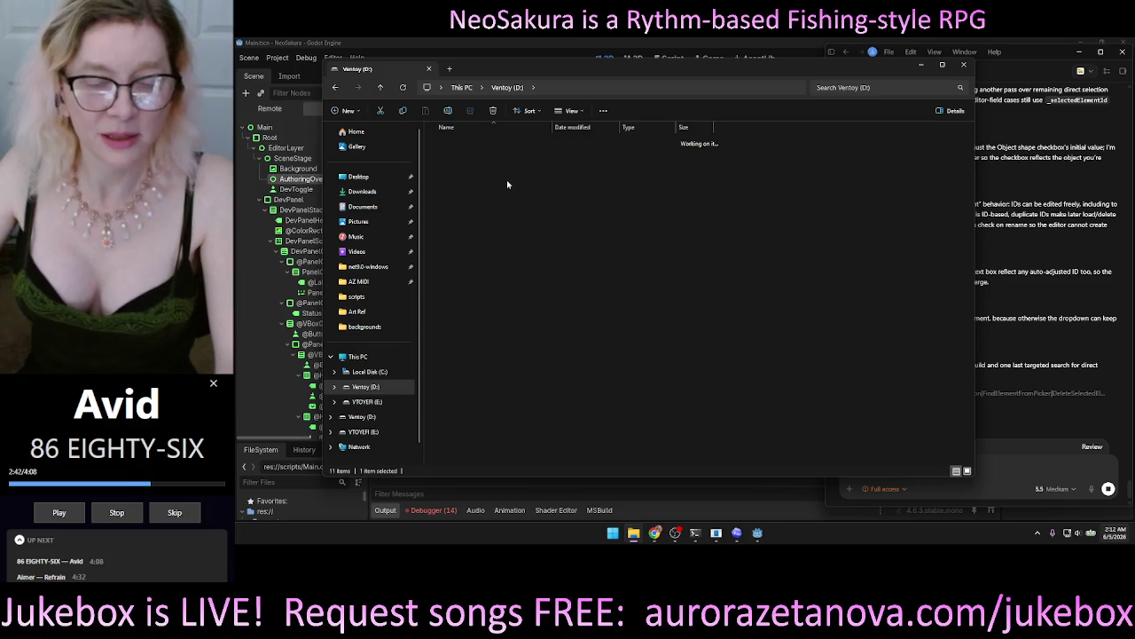
pyautogui.click(473, 169)
pyautogui.doubleClick(473, 170)
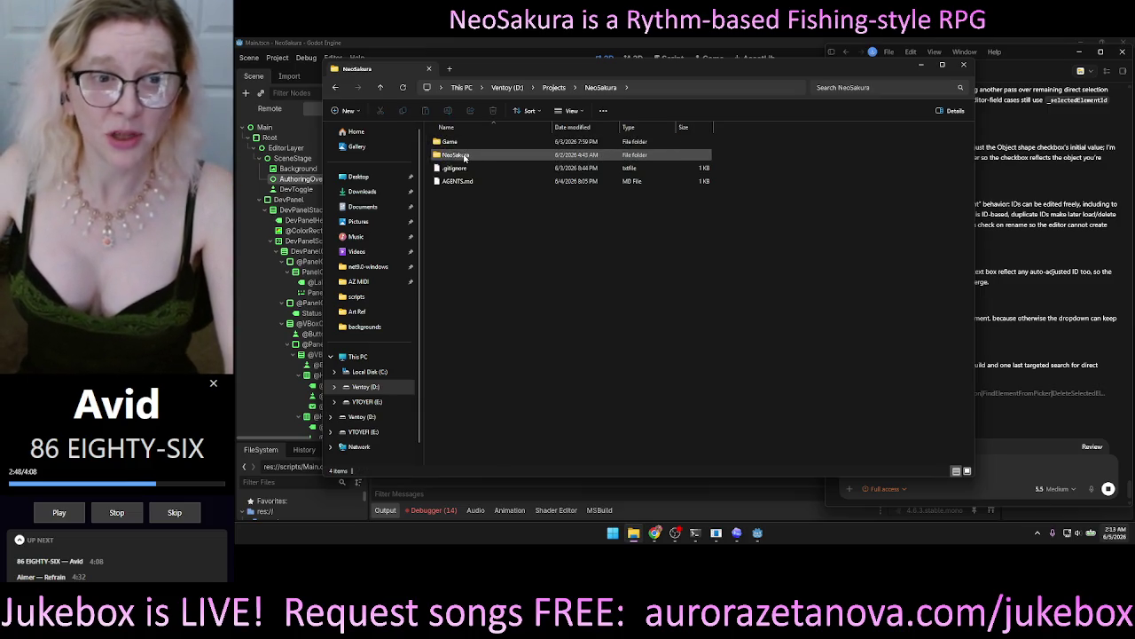
pyautogui.click(463, 157)
pyautogui.doubleClick(552, 157)
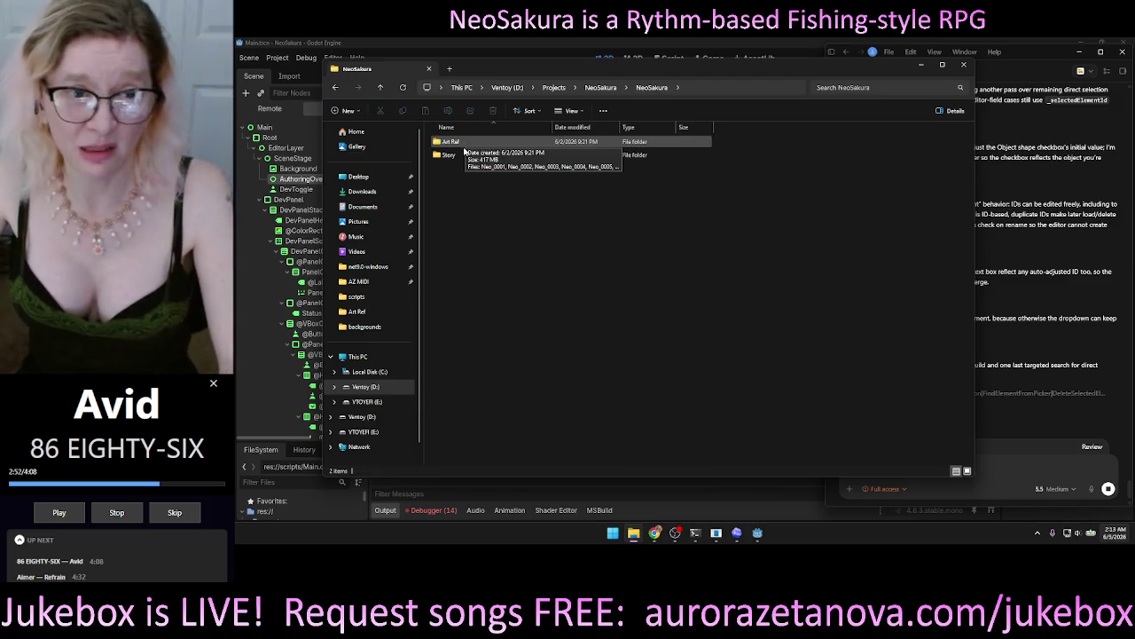
pyautogui.click(462, 156)
pyautogui.doubleClick(462, 156)
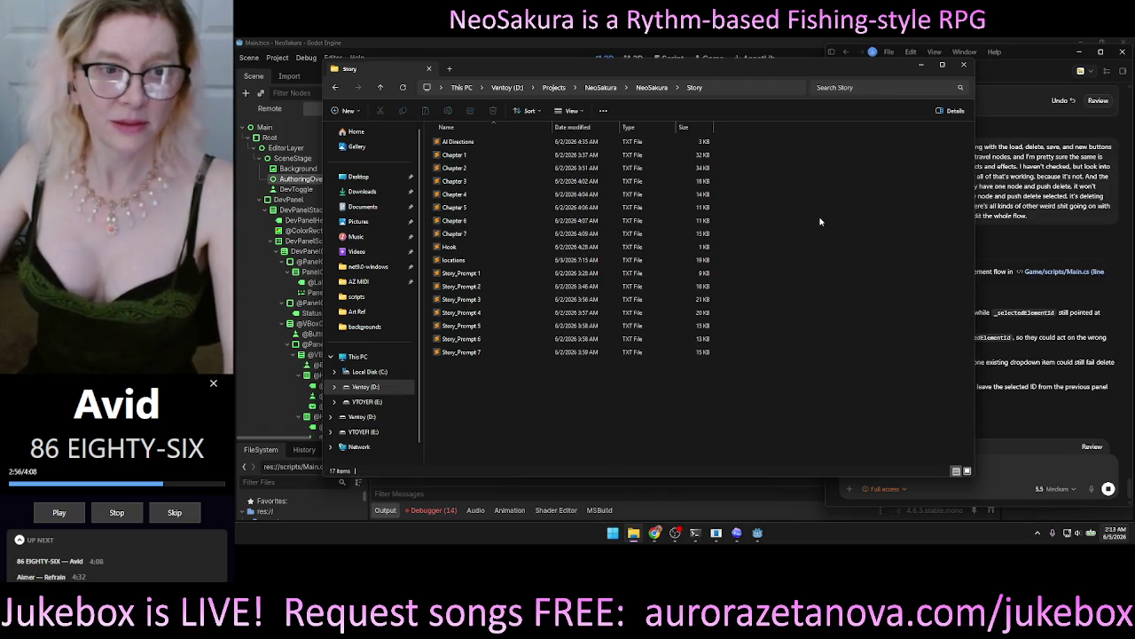
# Step: Open Hook.txt from the Story folder in Sublime Text
pyautogui.click(448, 249)
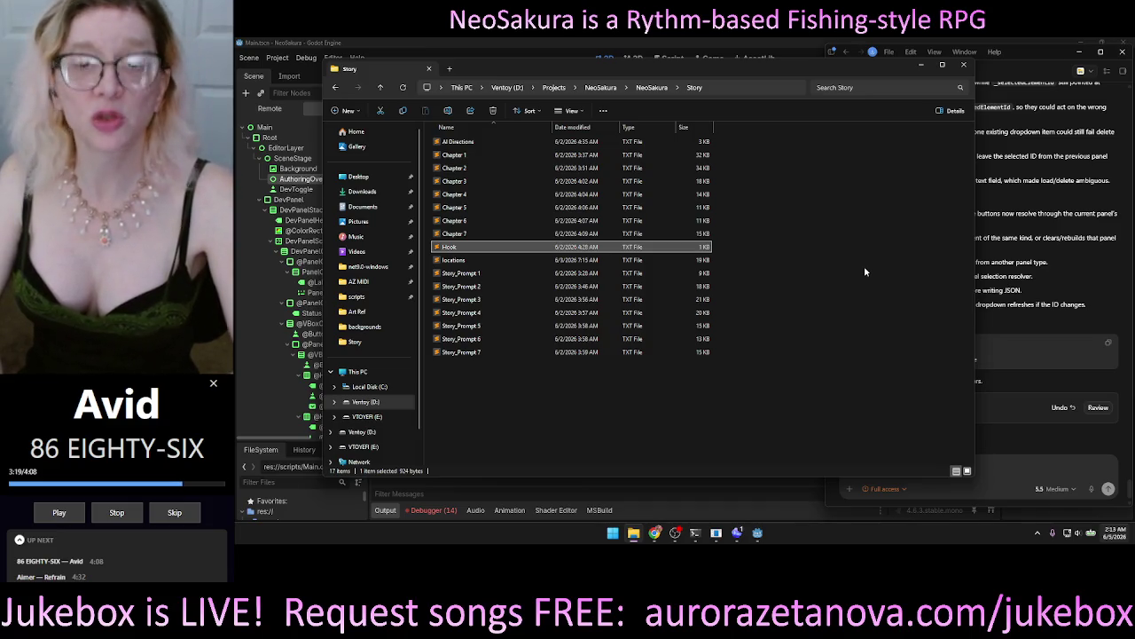
pyautogui.press('Return')
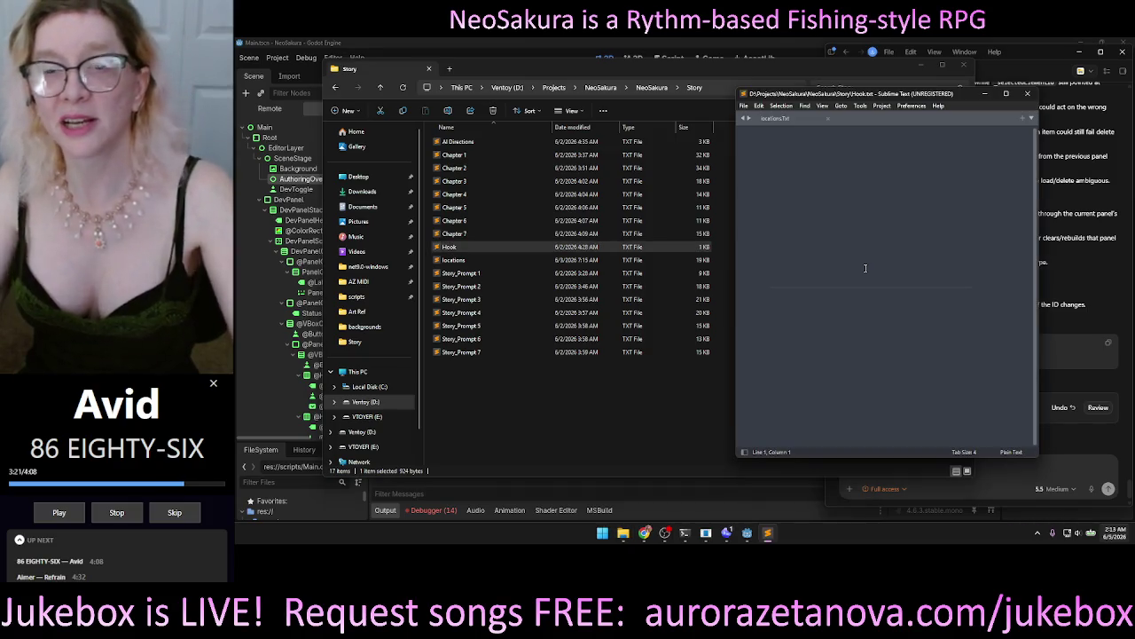
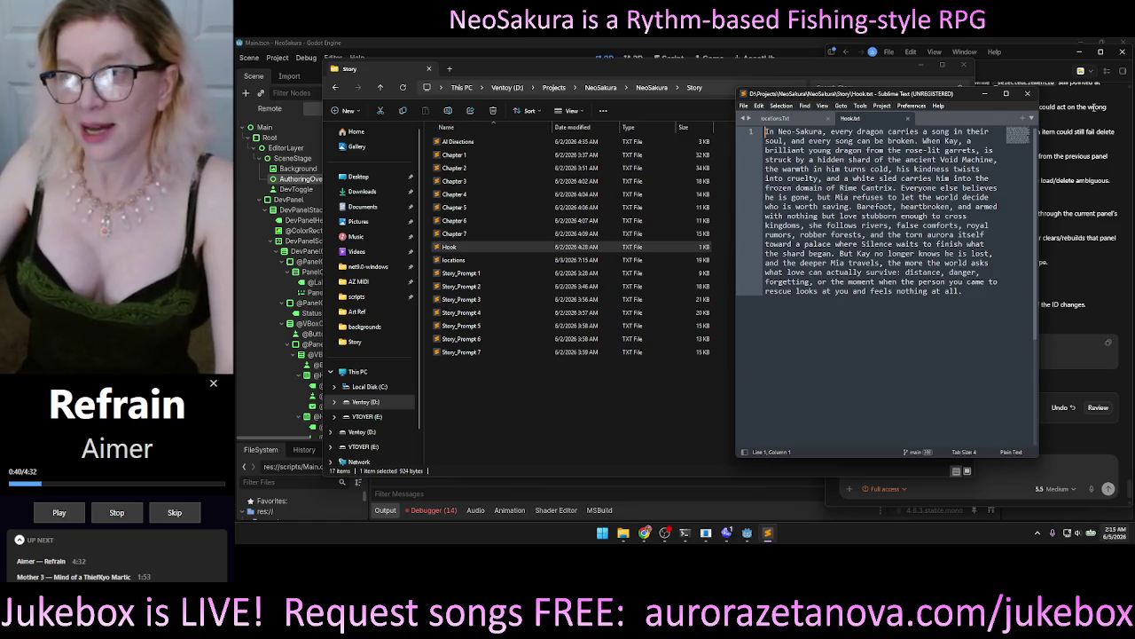
# Step: Close the Hook.txt story text and the Story folder window so the Godot editor shows
pyautogui.click(1027, 94)
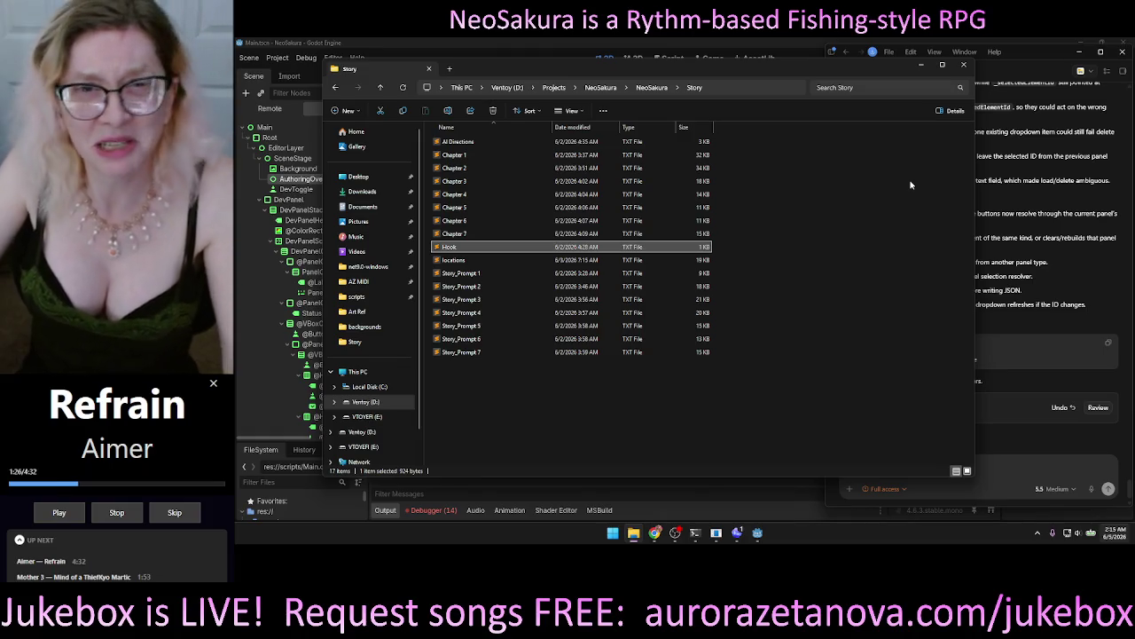
pyautogui.click(970, 65)
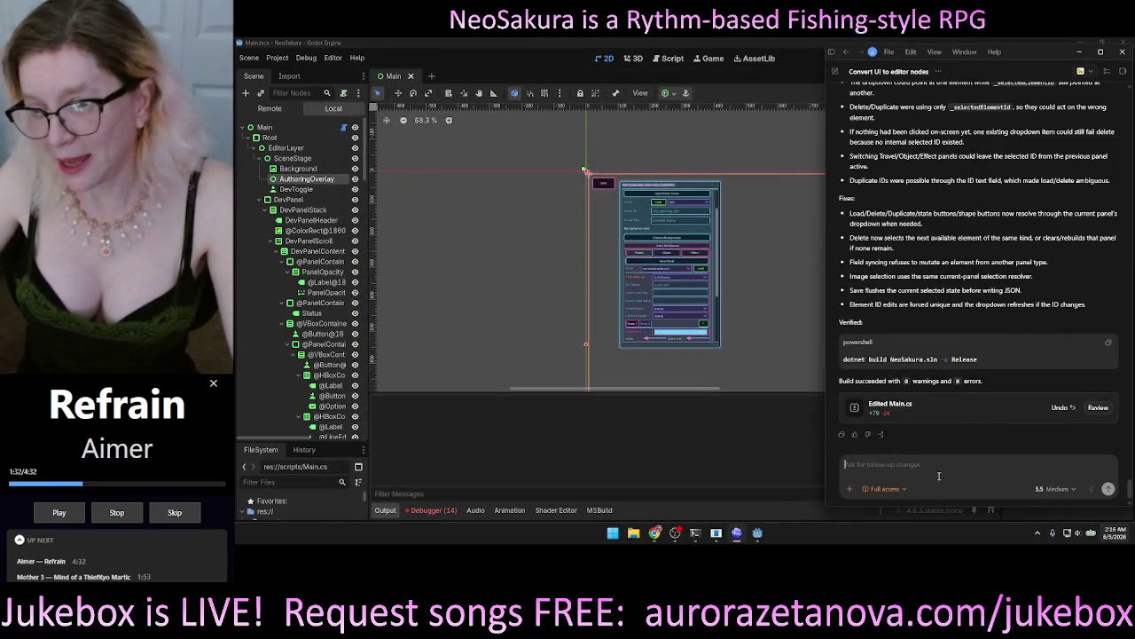
pyautogui.scroll(2, 956, 228)
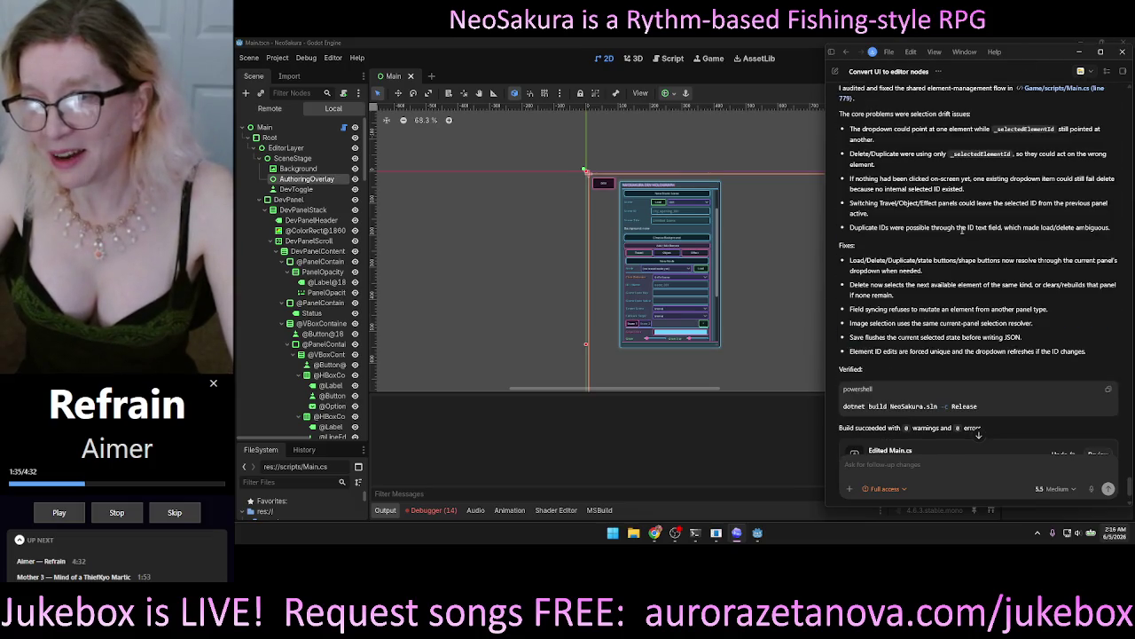
pyautogui.scroll(2, 965, 226)
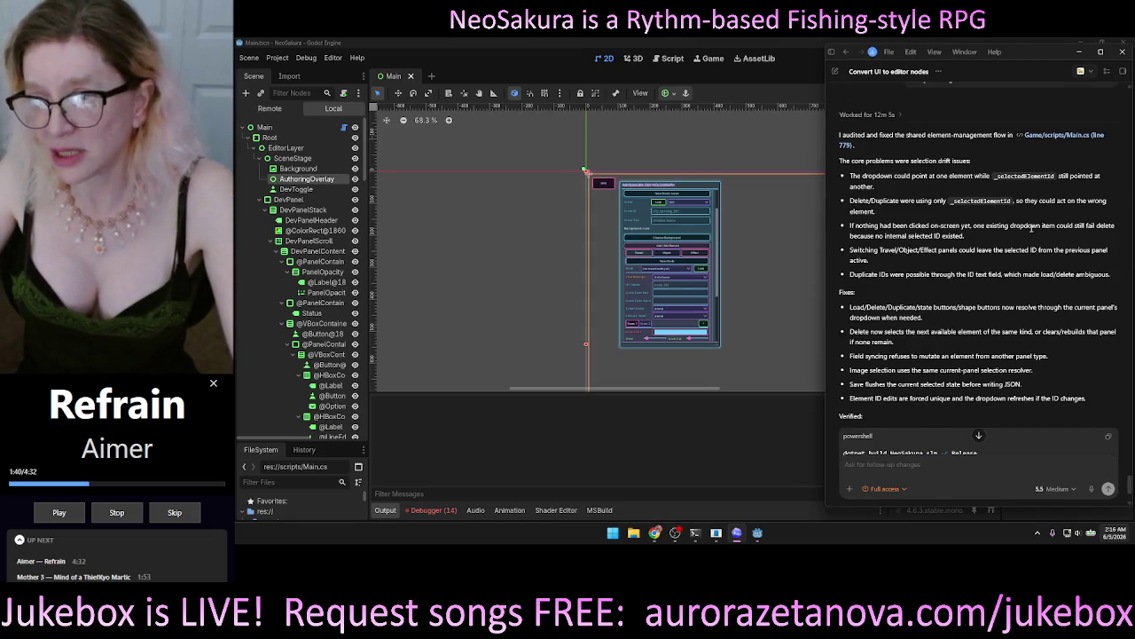
pyautogui.scroll(-4, 1033, 231)
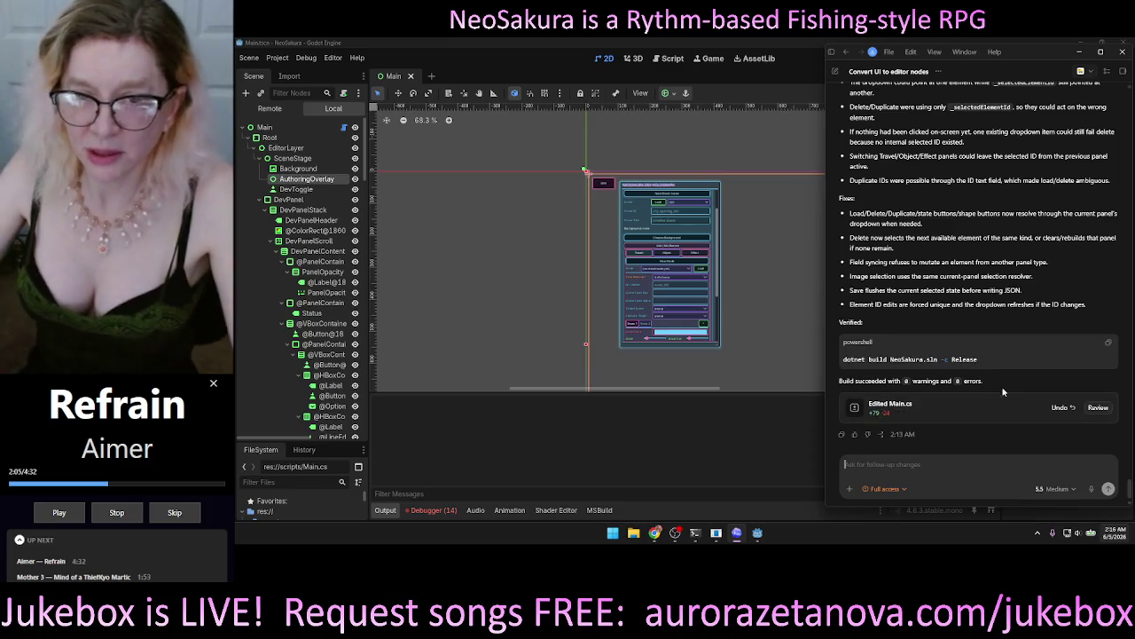
pyautogui.click(737, 439)
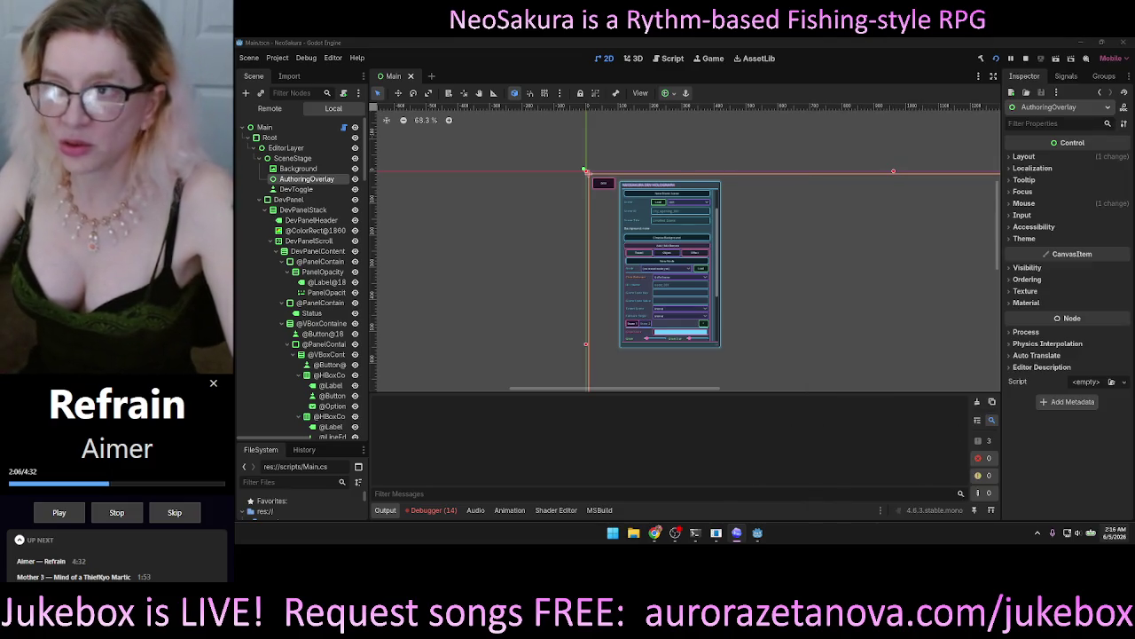
# Step: Rebuild and run the NeoSakura project to show the workshop with its empty glass panels
pyautogui.click(996, 58)
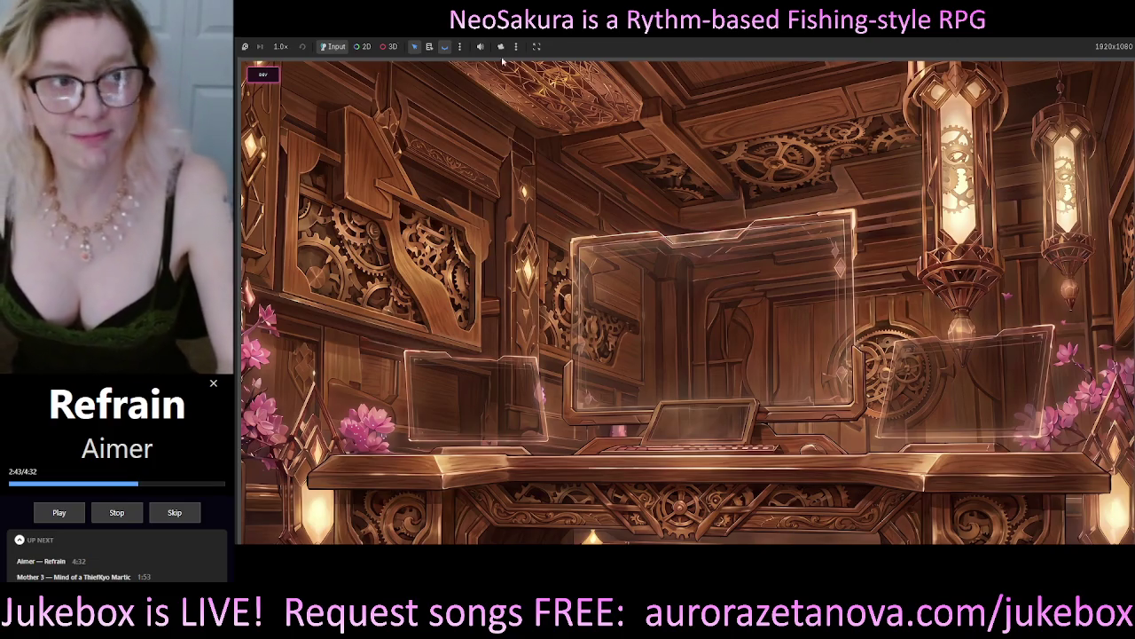
# Step: Dock the dev holograph panel at the top-right and expand Scene Editor and Add/Edit Element
pyautogui.click(264, 75)
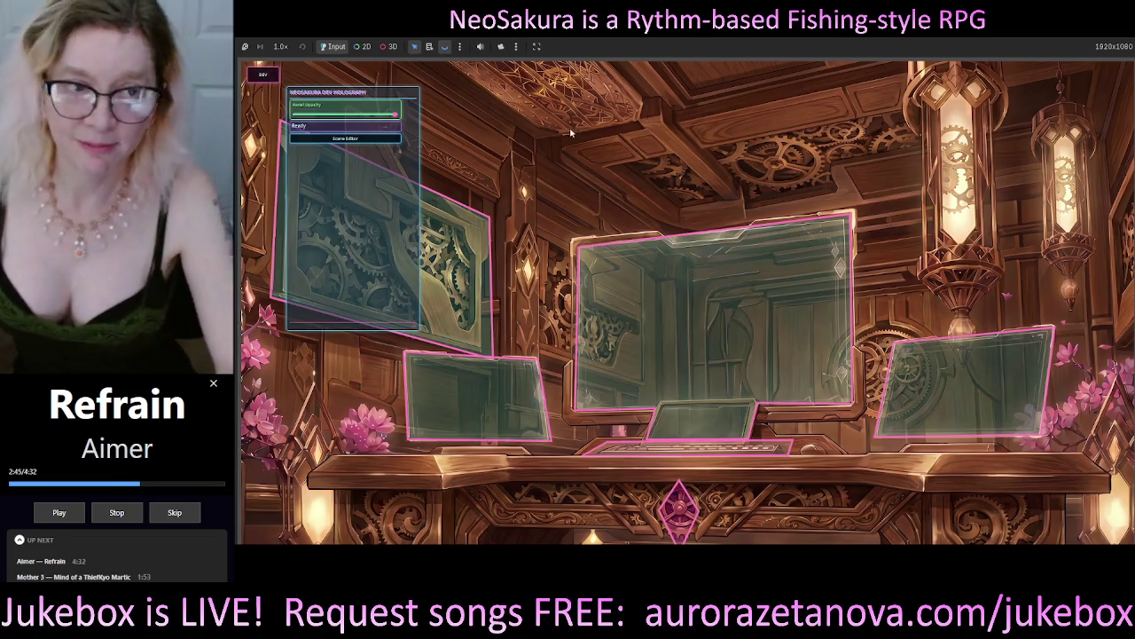
pyautogui.moveTo(391, 91)
pyautogui.mouseDown()
pyautogui.moveTo(1105, 118)
pyautogui.moveTo(987, 62)
pyautogui.moveTo(990, 76)
pyautogui.mouseUp()
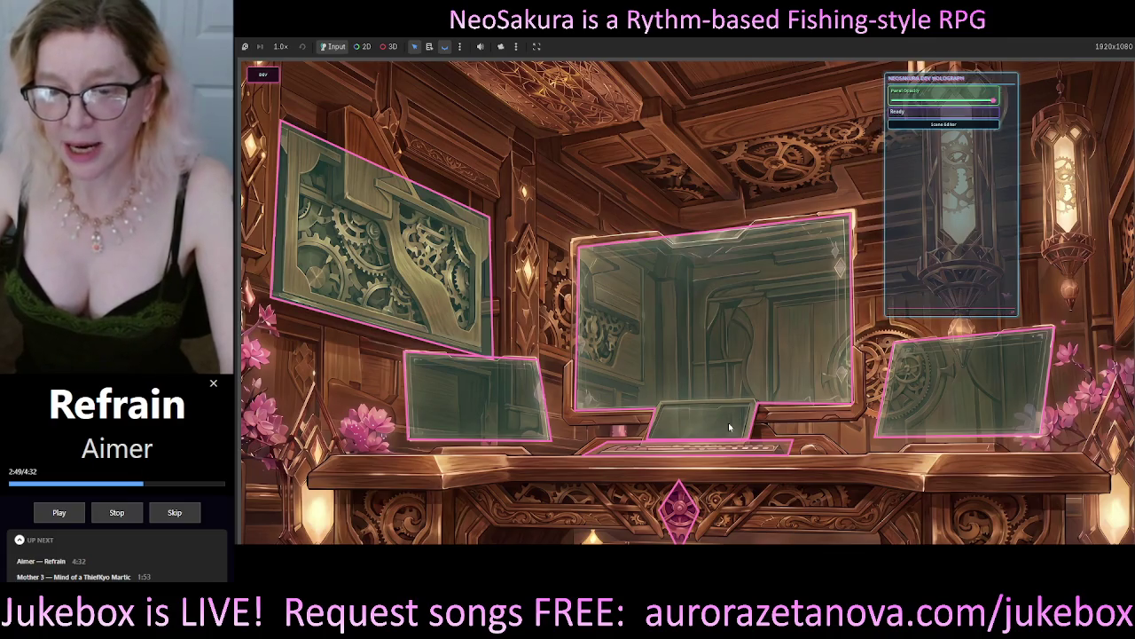
pyautogui.click(260, 77)
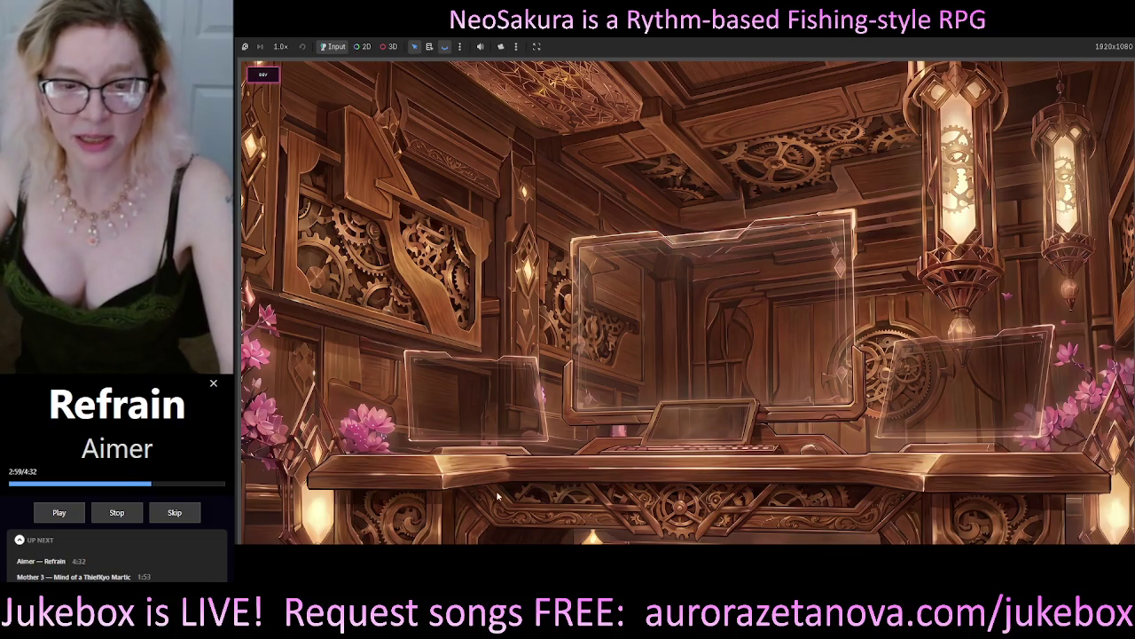
pyautogui.click(263, 74)
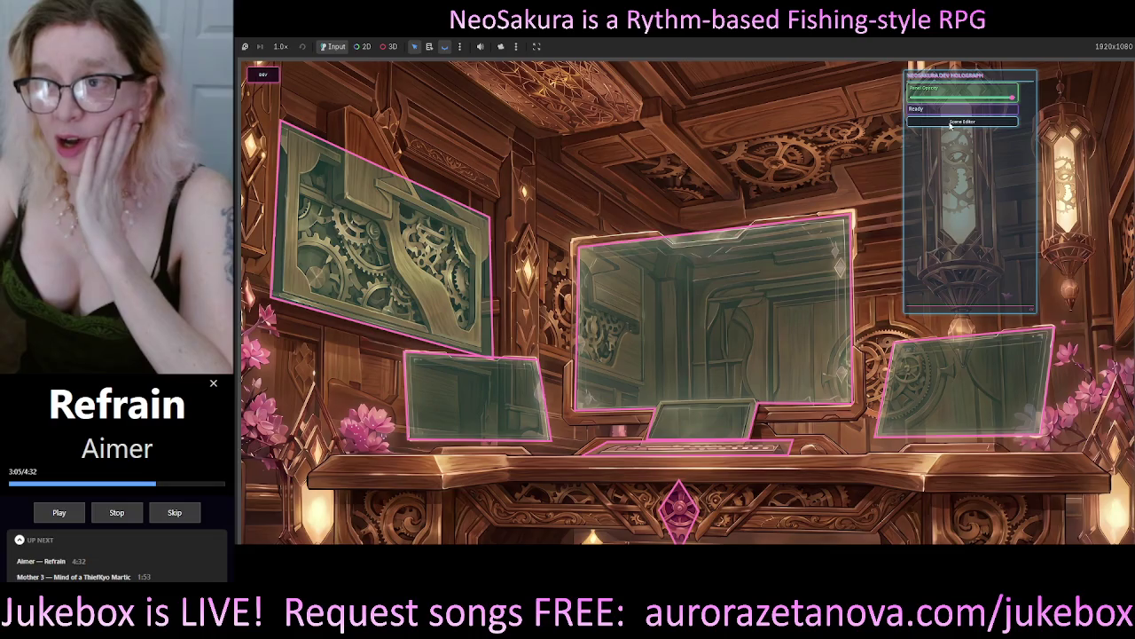
pyautogui.click(923, 120)
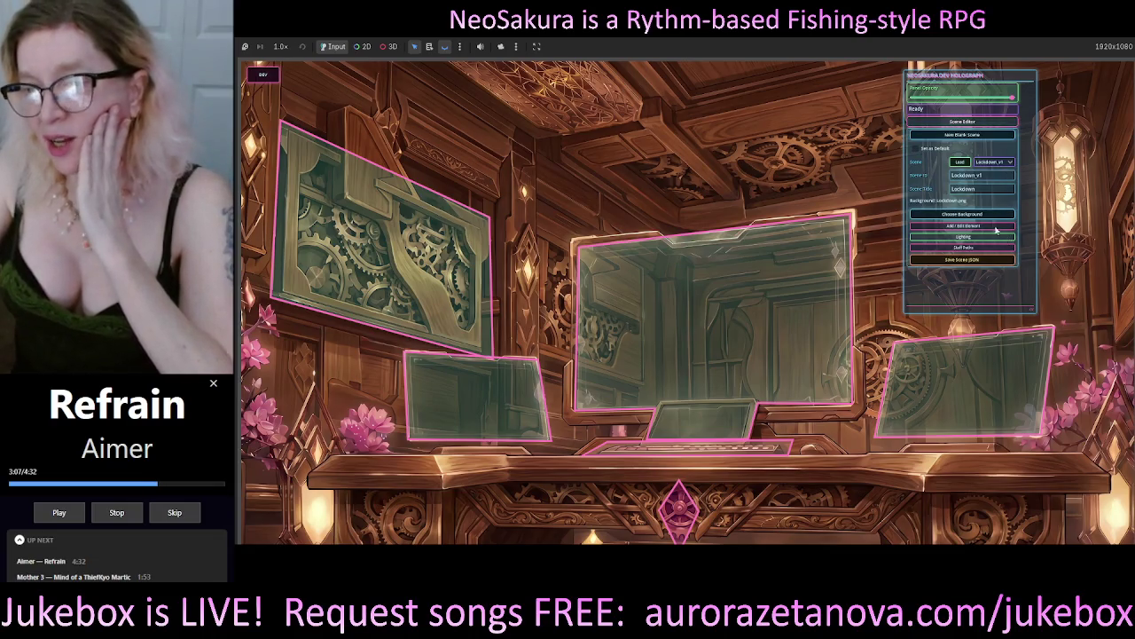
pyautogui.click(986, 227)
pyautogui.moveTo(1032, 189); pyautogui.dragTo(1032, 288)
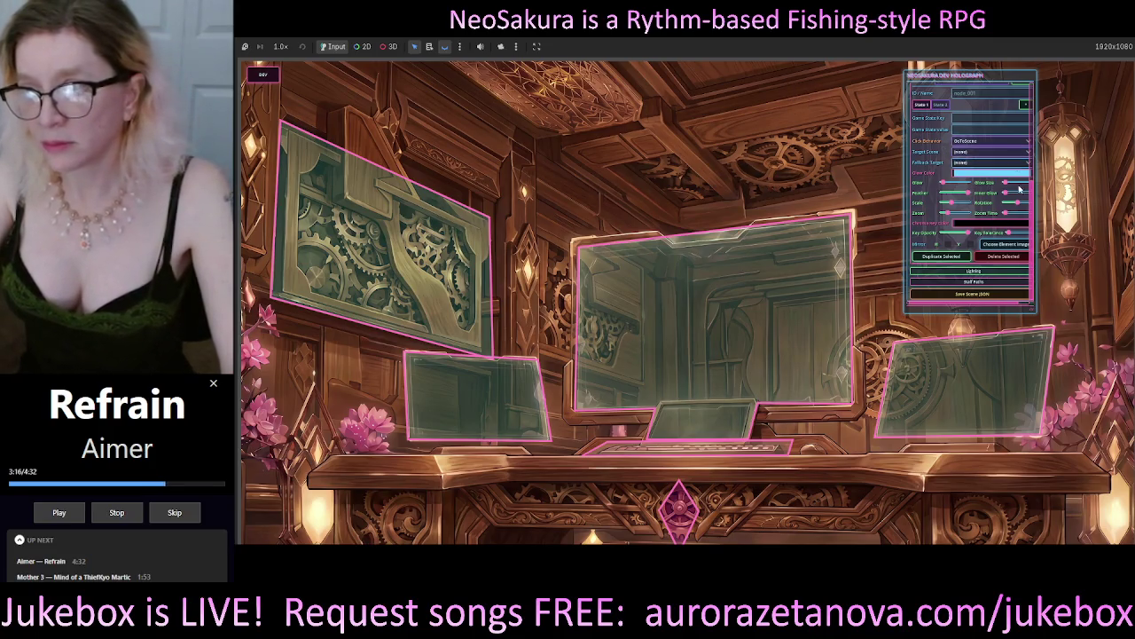
# Step: Reset to a fresh element, switch to Travel nodes, and open the image picker at travel_nodes
pyautogui.scroll(2, 1033, 216)
pyautogui.scroll(3, 1032, 217)
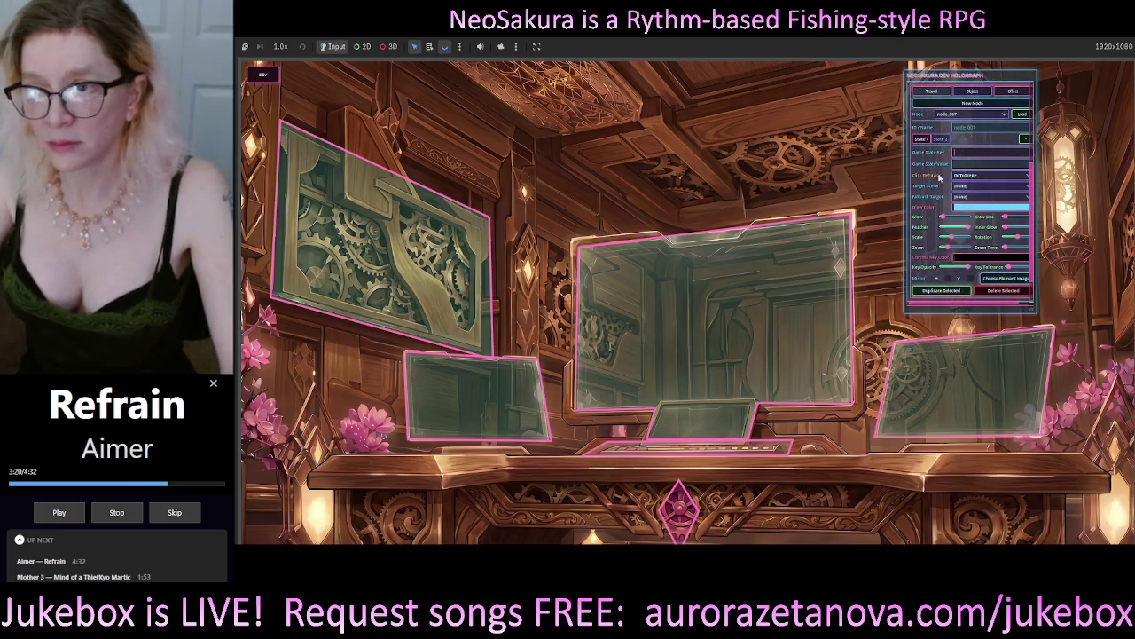
pyautogui.click(800, 244)
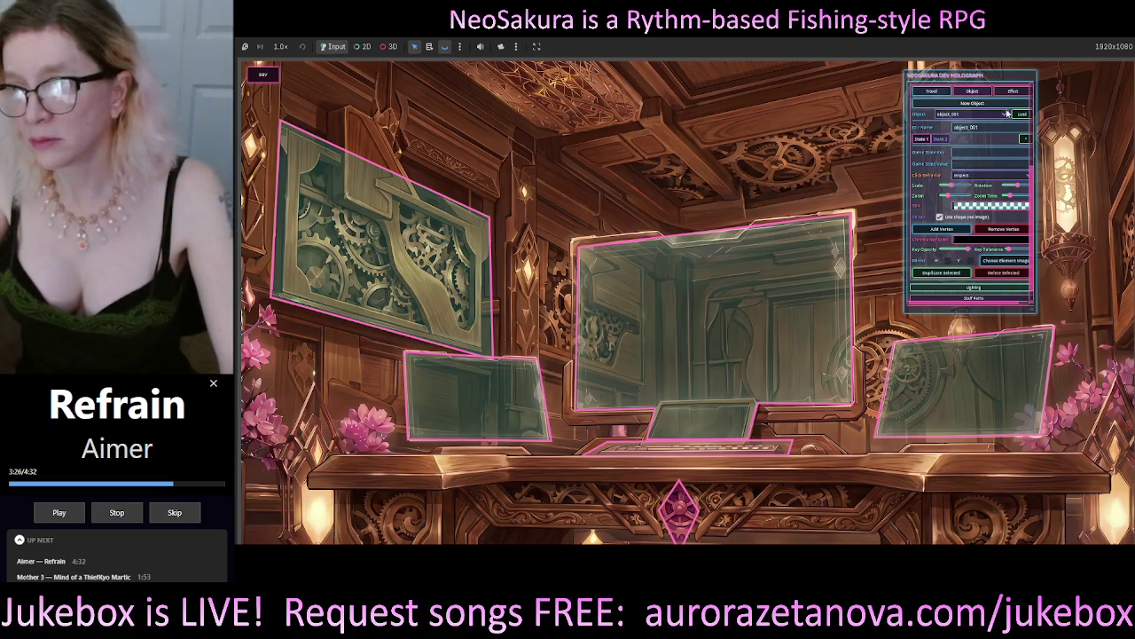
pyautogui.click(982, 94)
pyautogui.click(936, 93)
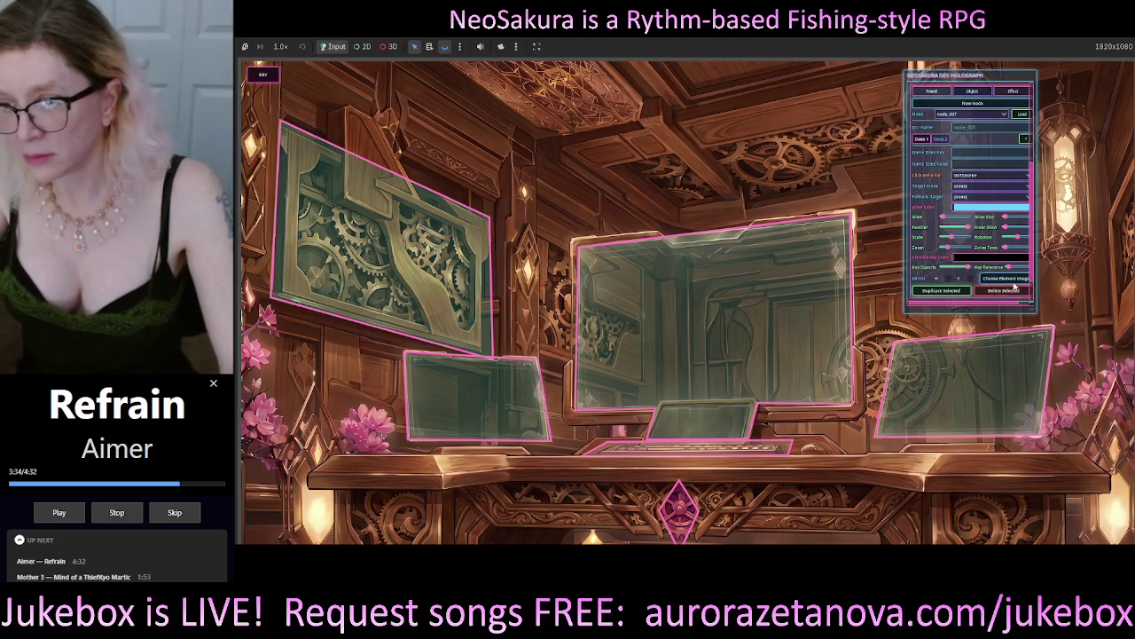
pyautogui.click(1014, 285)
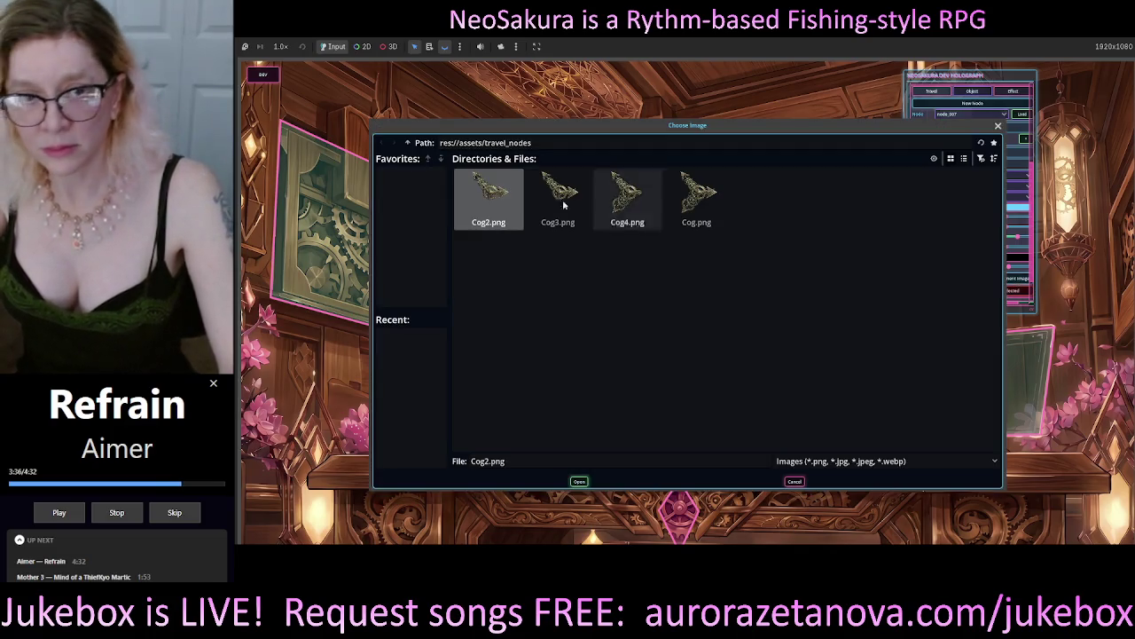
# Step: Replace the travel node's Cog2.png image with Neo_UI_Cog_02.png from res://assets/UI
pyautogui.doubleClick(503, 204)
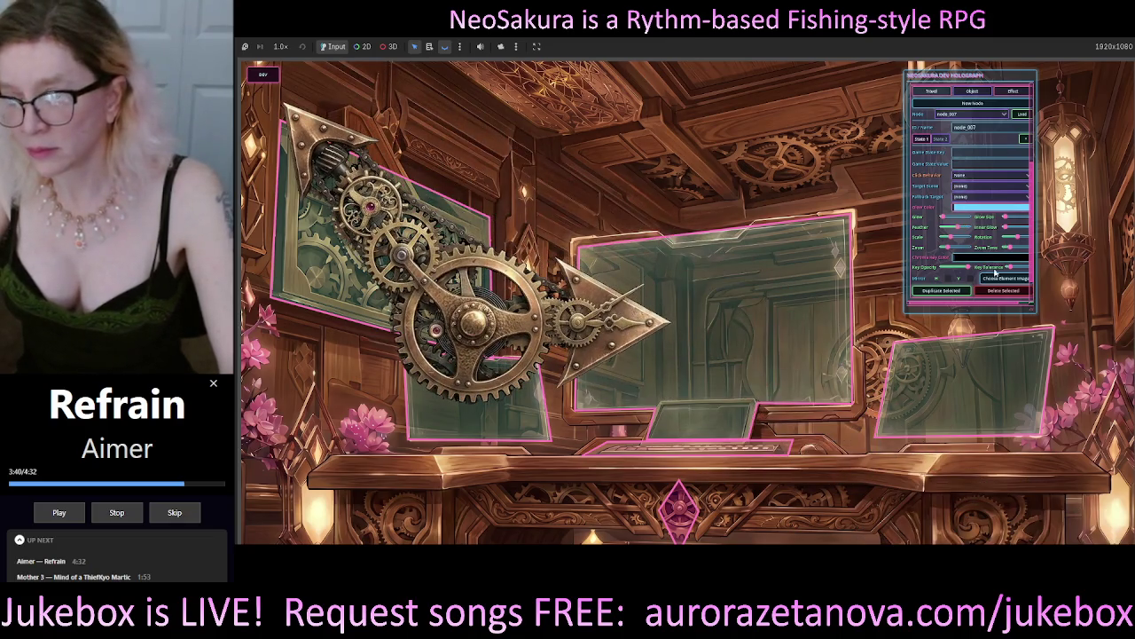
pyautogui.click(999, 277)
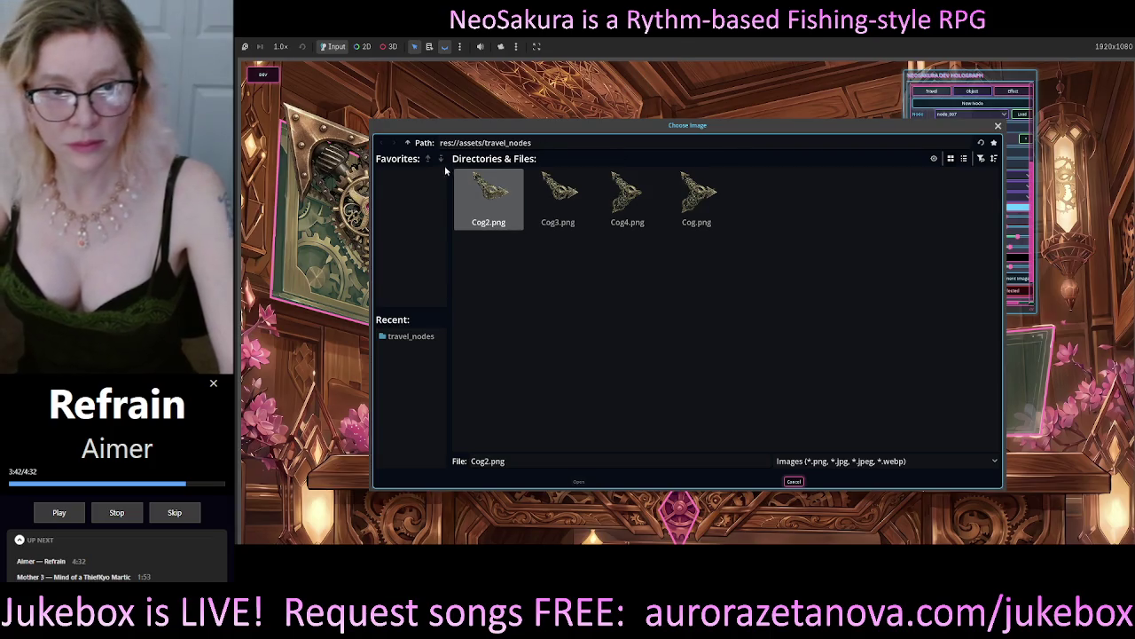
pyautogui.click(409, 145)
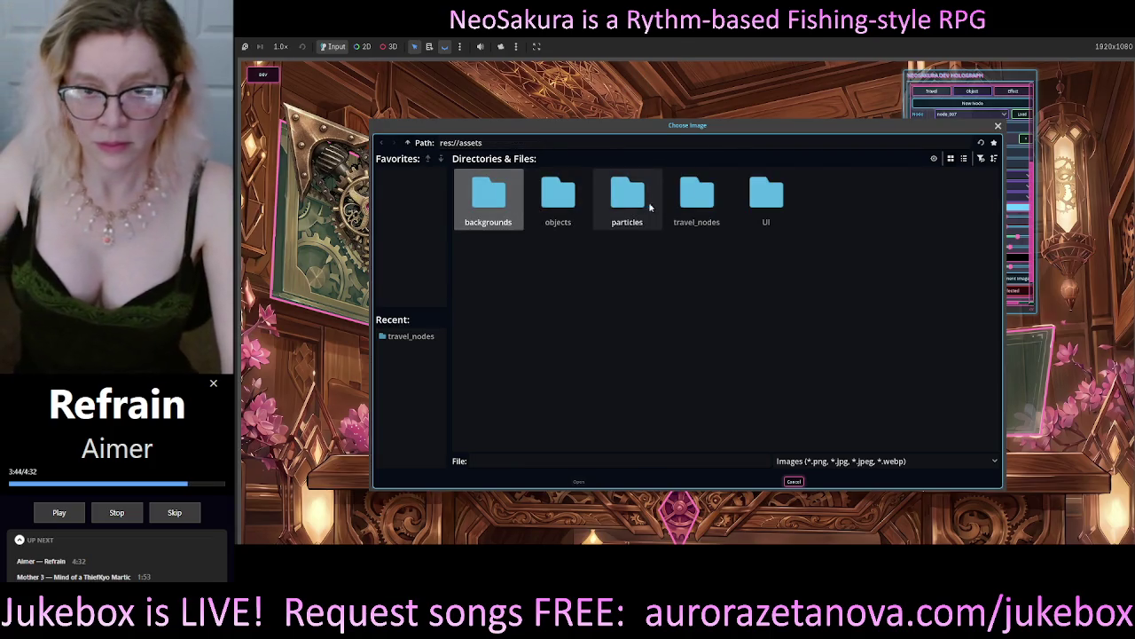
pyautogui.doubleClick(765, 197)
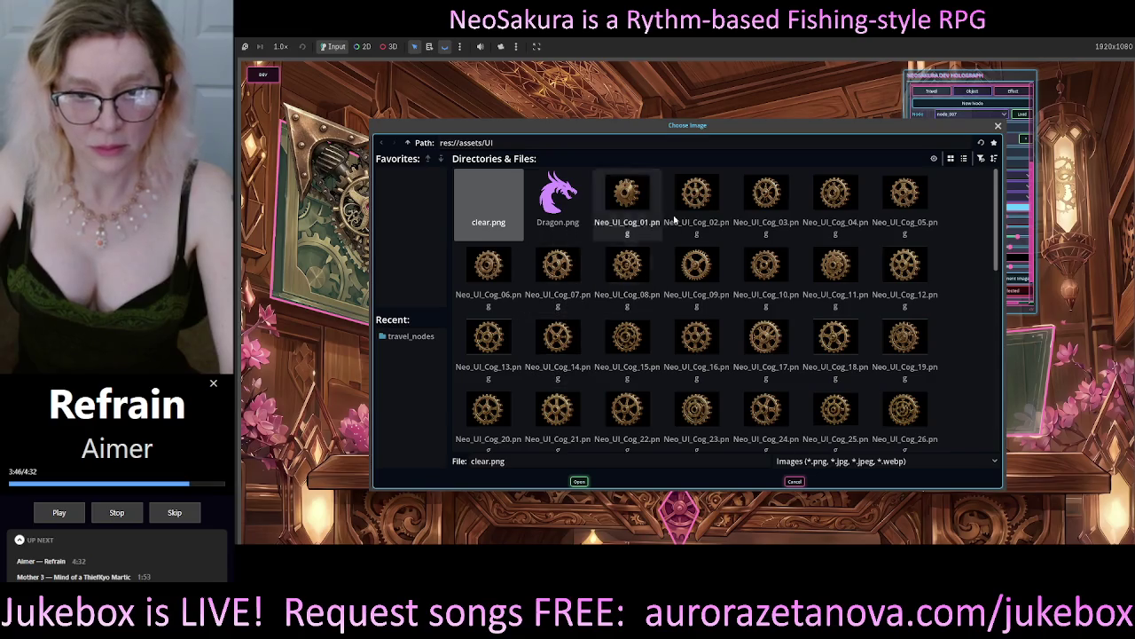
pyautogui.doubleClick(700, 202)
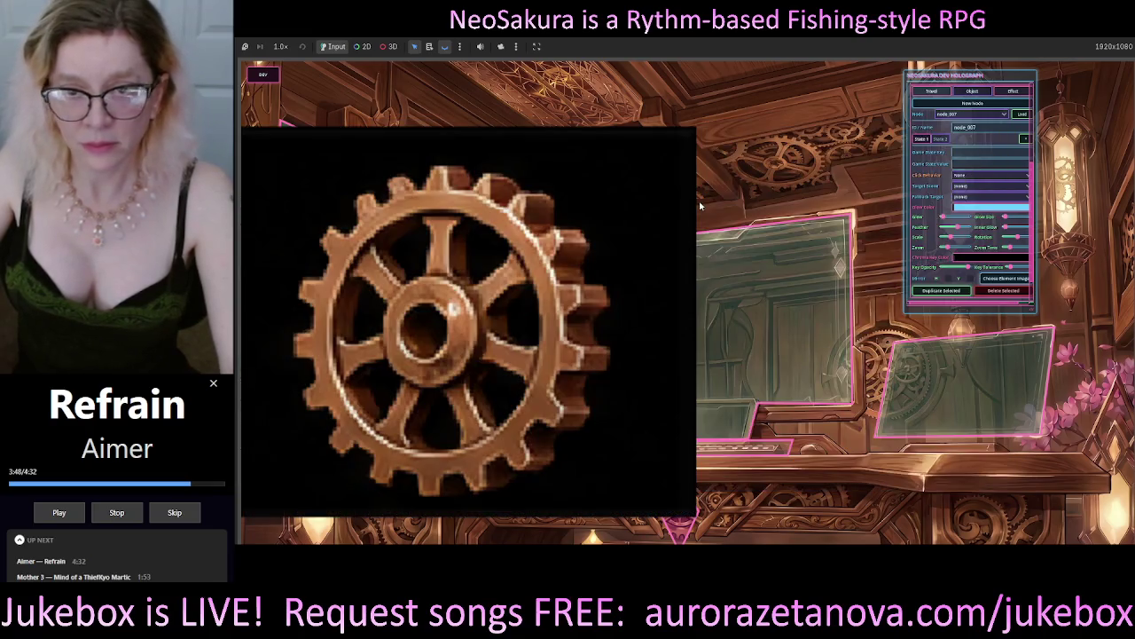
pyautogui.moveTo(571, 237); pyautogui.dragTo(558, 235)
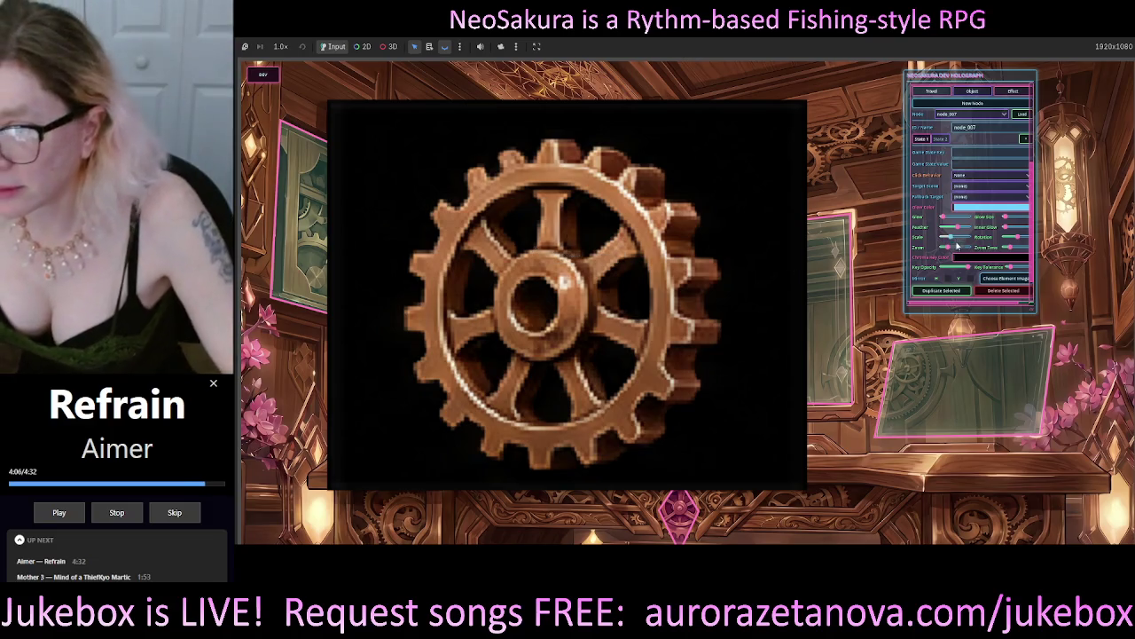
# Step: Chroma-key the cog's black background, shrink the cog, and move it up onto the ceiling
pyautogui.click(964, 258)
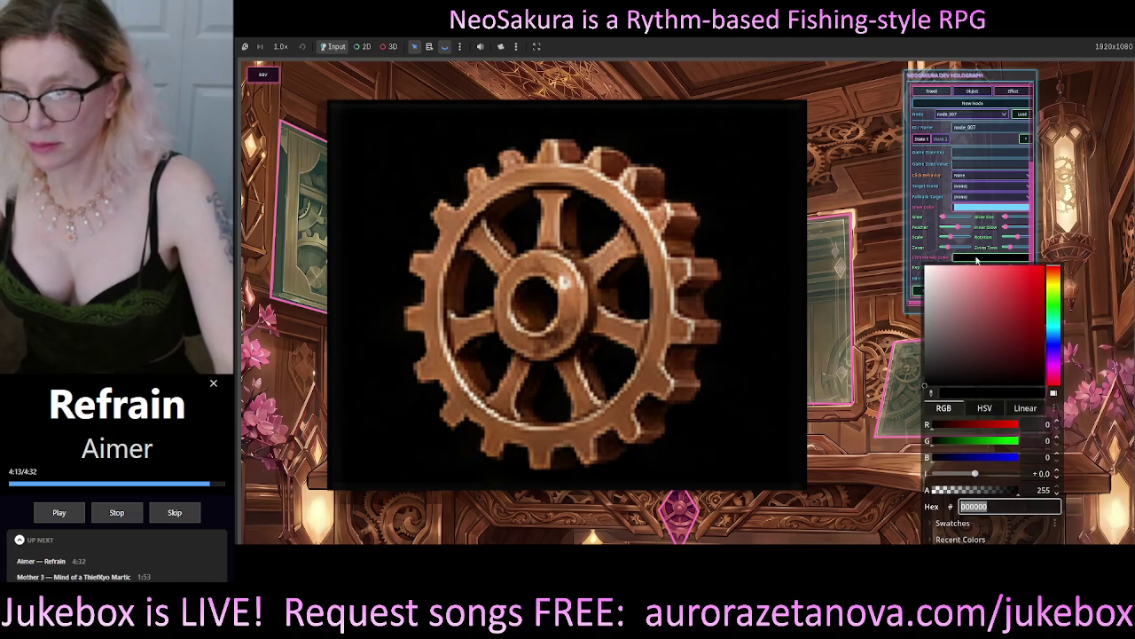
pyautogui.click(977, 259)
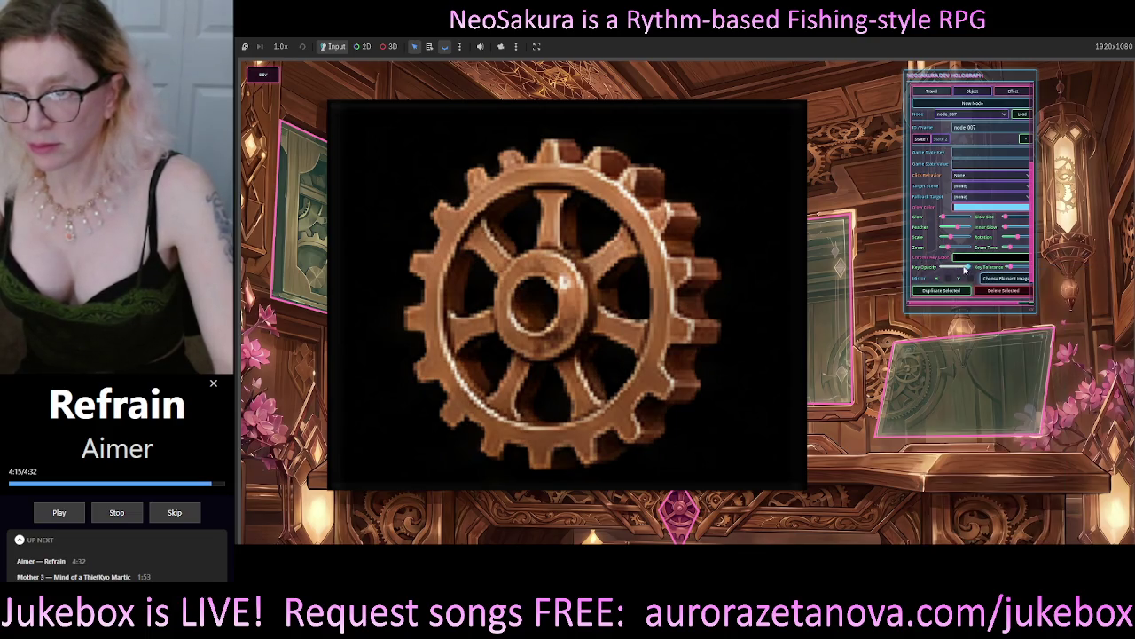
pyautogui.moveTo(965, 267); pyautogui.dragTo(943, 266)
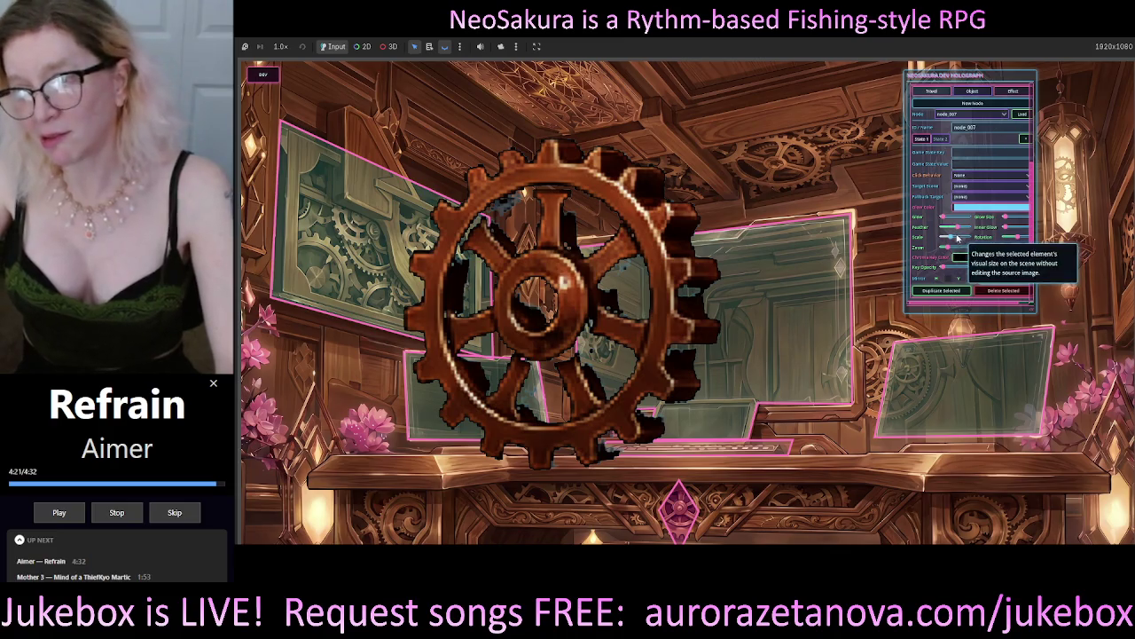
pyautogui.moveTo(958, 238); pyautogui.dragTo(945, 243)
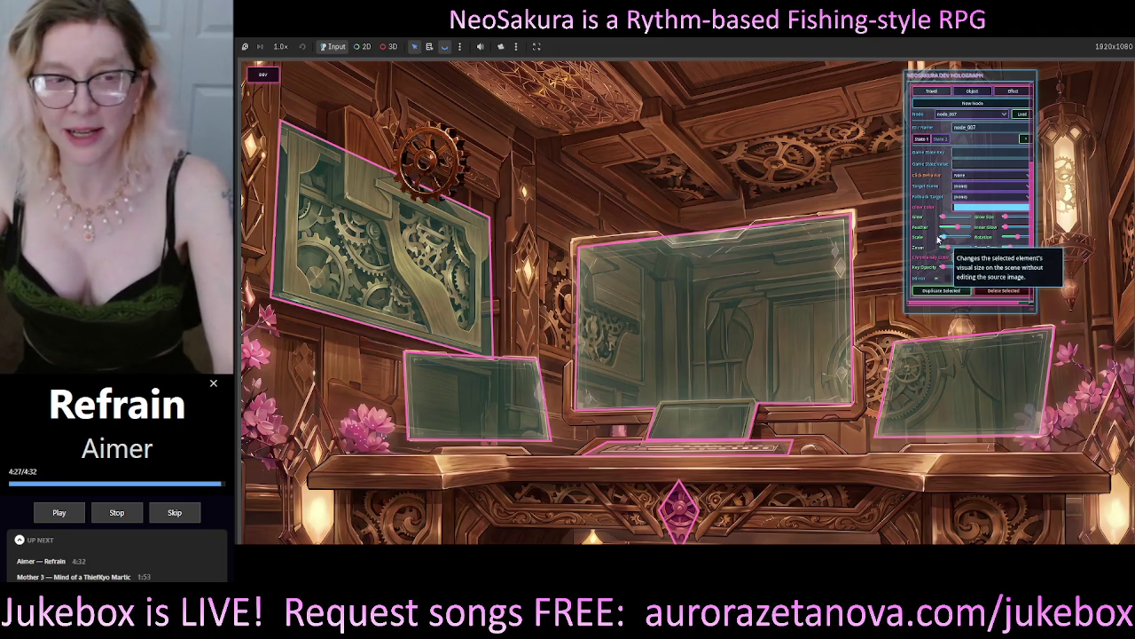
pyautogui.moveTo(436, 164); pyautogui.dragTo(590, 140)
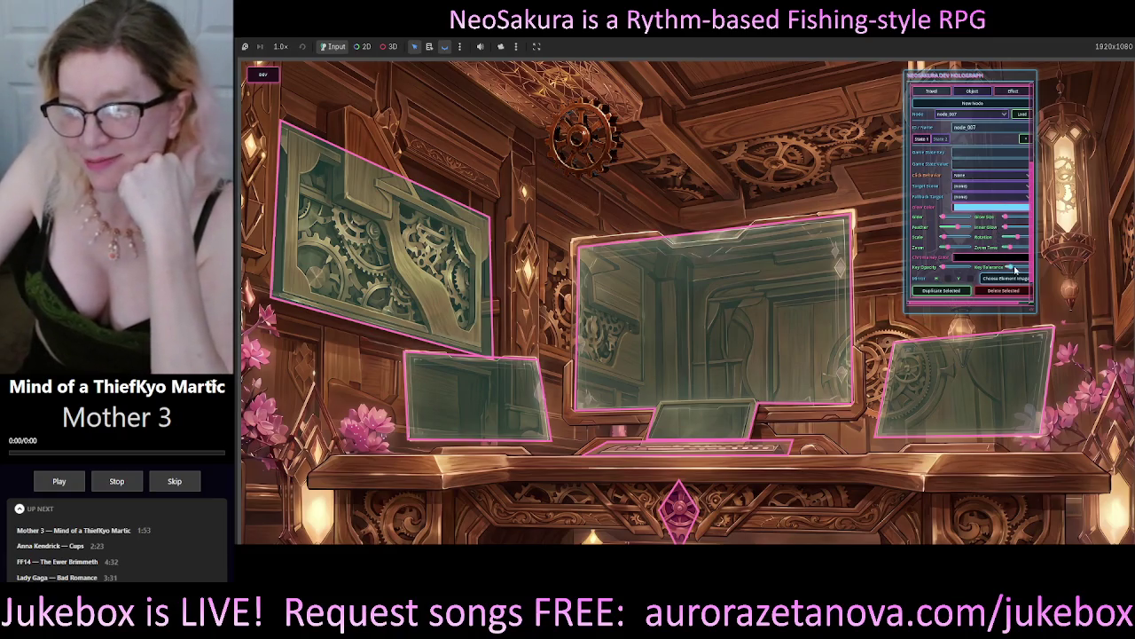
# Step: Enlarge the cog to fill the scene centre and lower Key Tolerance until its black square returns
pyautogui.moveTo(1014, 270)
pyautogui.moveTo(1014, 269); pyautogui.dragTo(1008, 276)
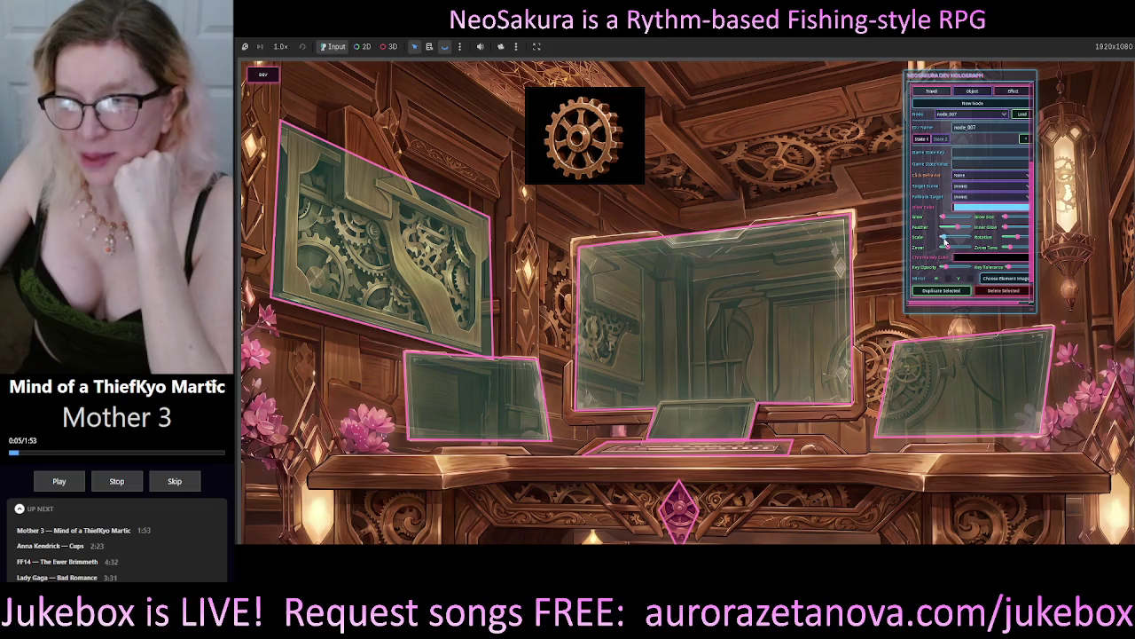
pyautogui.moveTo(946, 240); pyautogui.dragTo(951, 242)
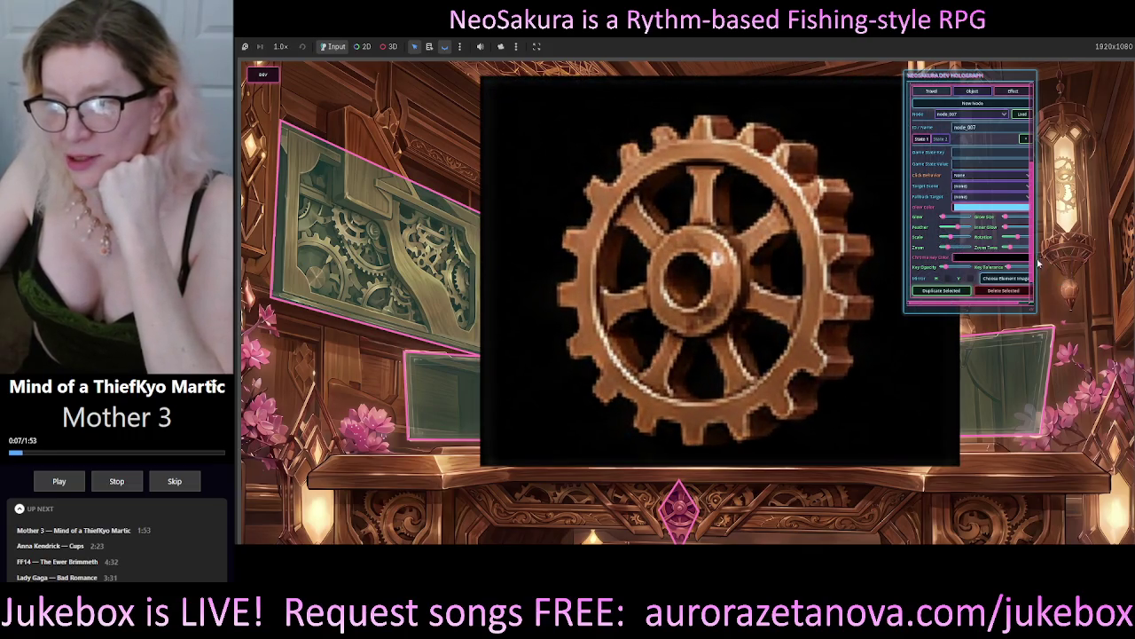
pyautogui.click(1009, 267)
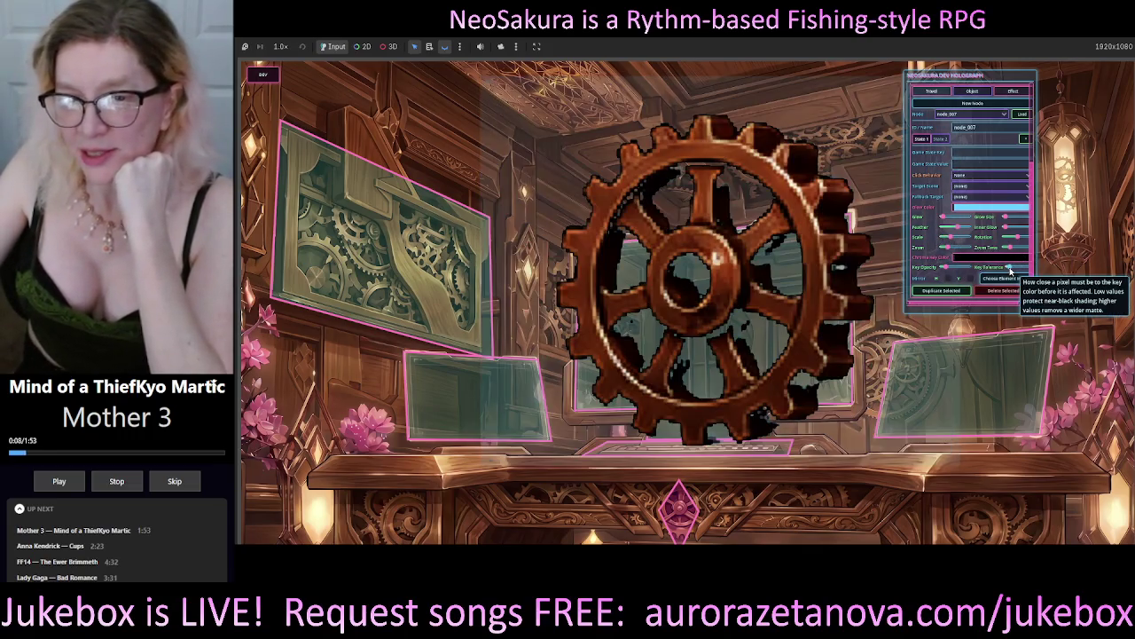
pyautogui.moveTo(1014, 268); pyautogui.dragTo(1009, 271)
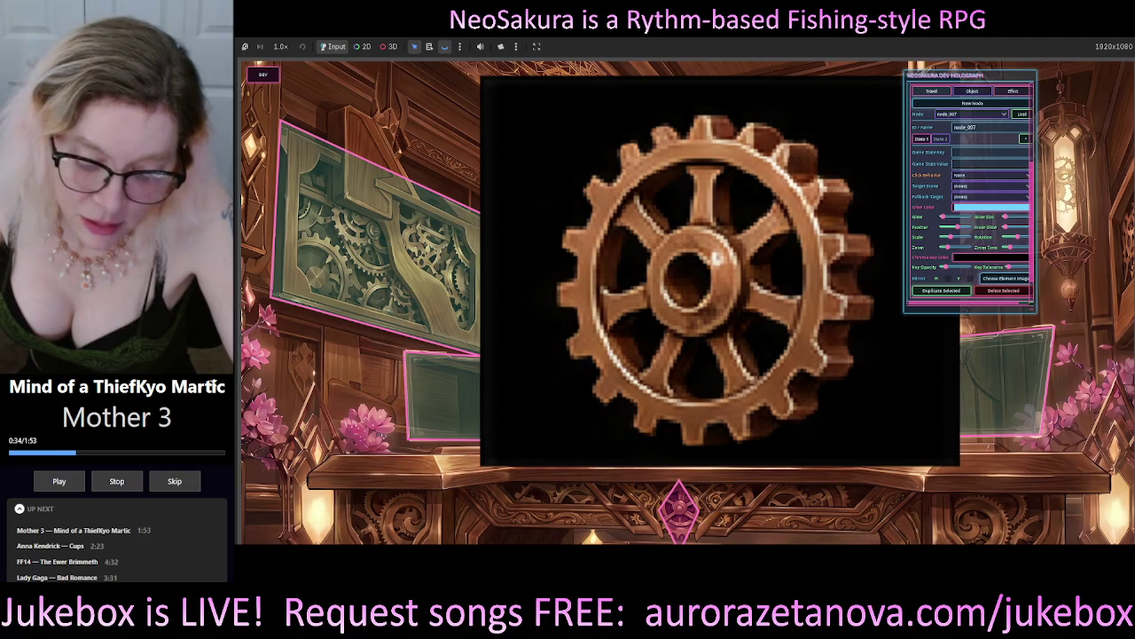
pyautogui.hotkey('alt', 'Tab')
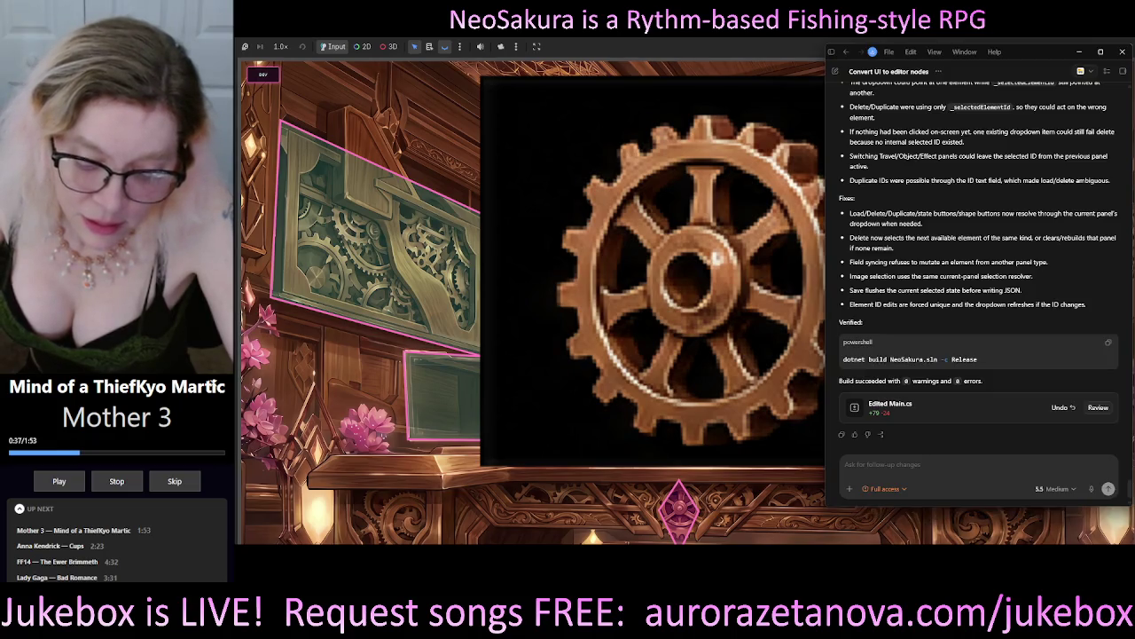
# Step: Dictate and send Codex a request for finer Key Tolerance steps across travel nodes, objects and effects
pyautogui.click(912, 468)
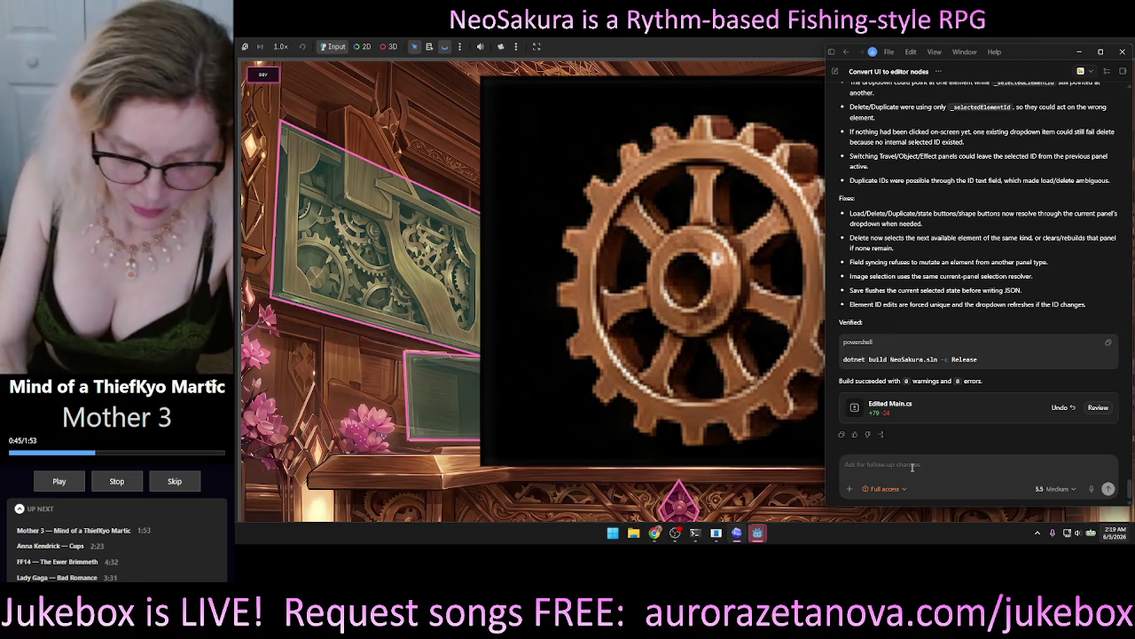
pyautogui.click(1090, 489)
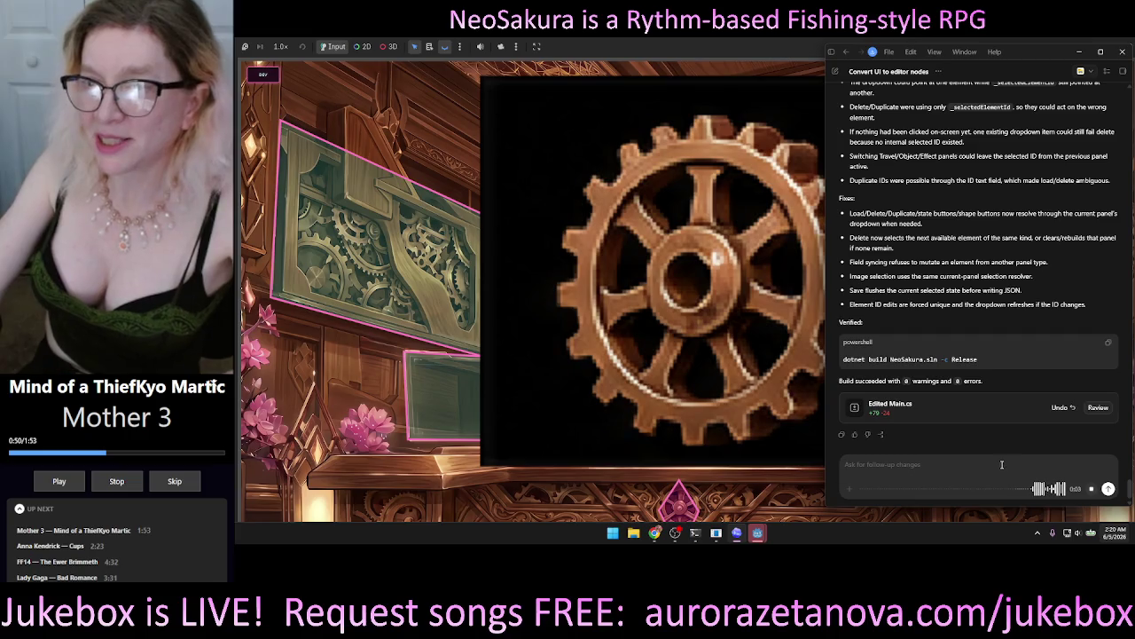
pyautogui.moveTo(1049, 48)
pyautogui.mouseDown()
pyautogui.moveTo(922, 90)
pyautogui.moveTo(604, 132)
pyautogui.moveTo(659, 78)
pyautogui.mouseUp()
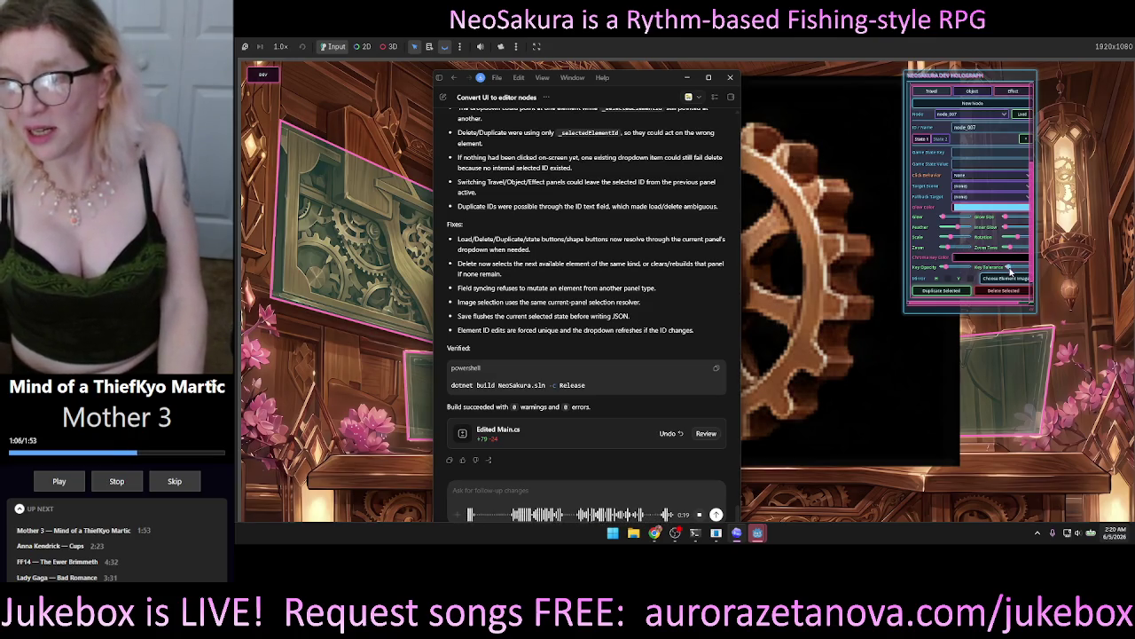
pyautogui.moveTo(1009, 270)
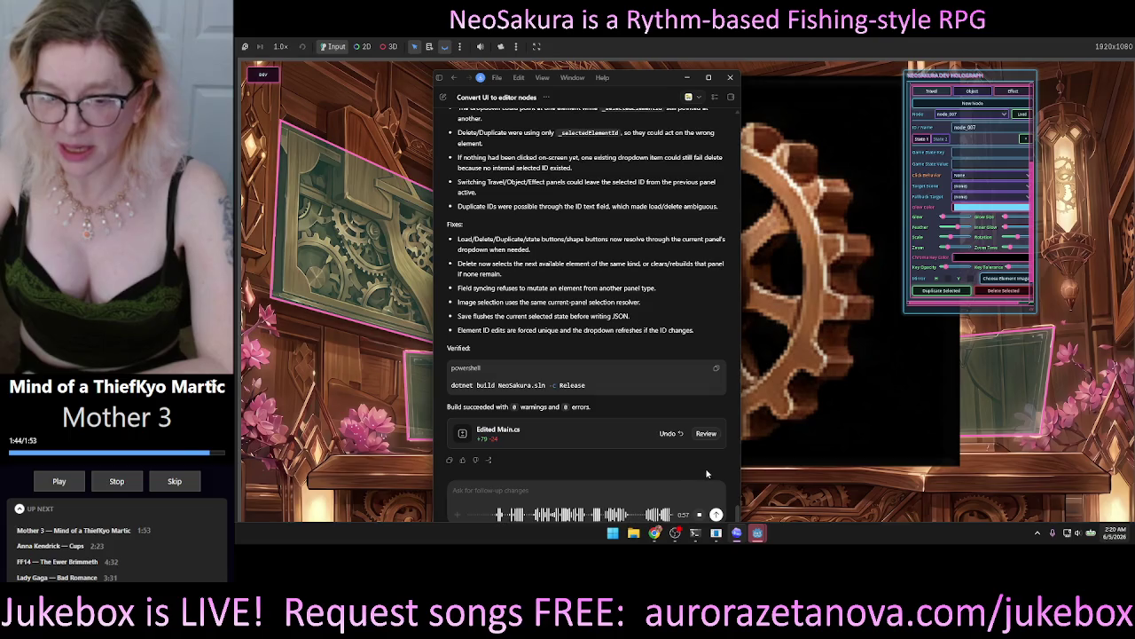
pyautogui.click(699, 515)
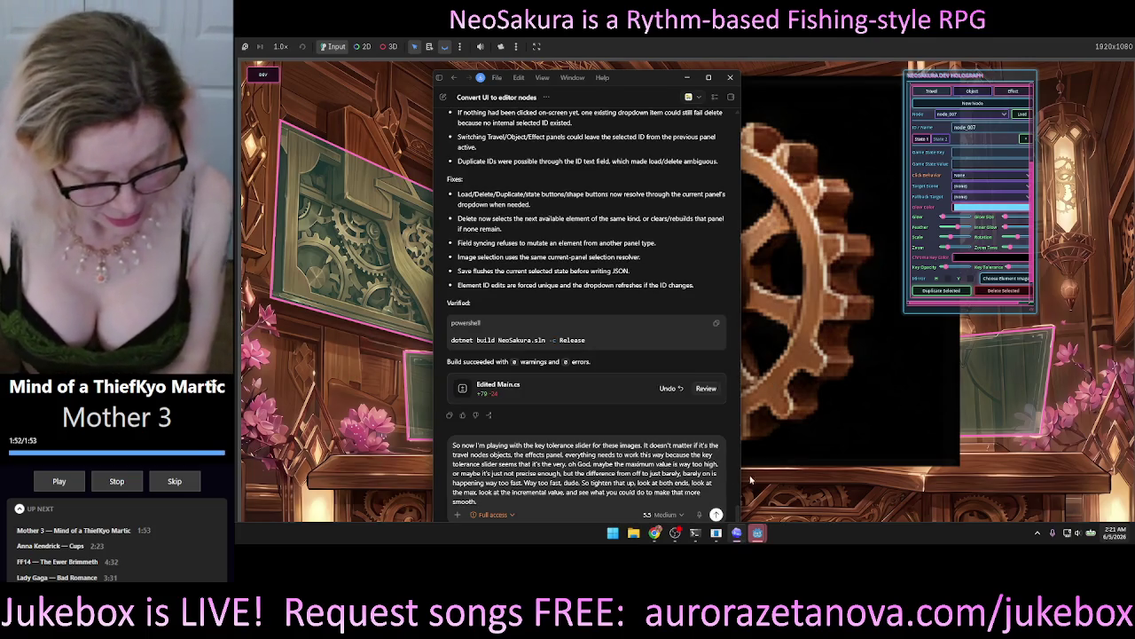
pyautogui.click(716, 515)
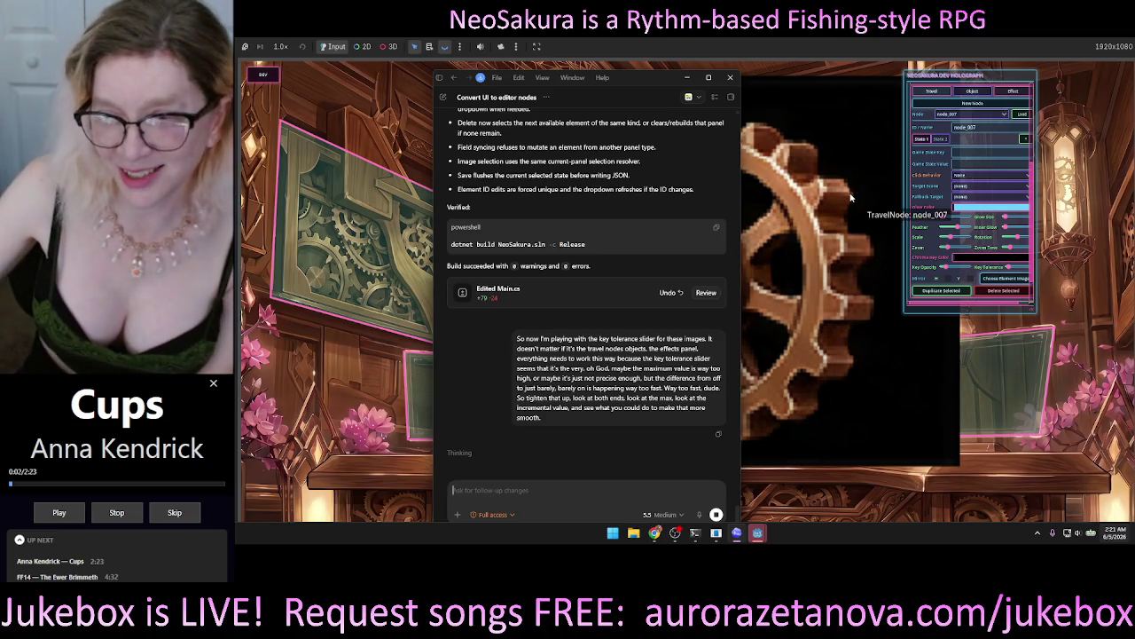
# Step: Shift Codex left to reveal the whole cog in the game, then restore Codex while it works
pyautogui.moveTo(662, 74); pyautogui.dragTo(463, 56)
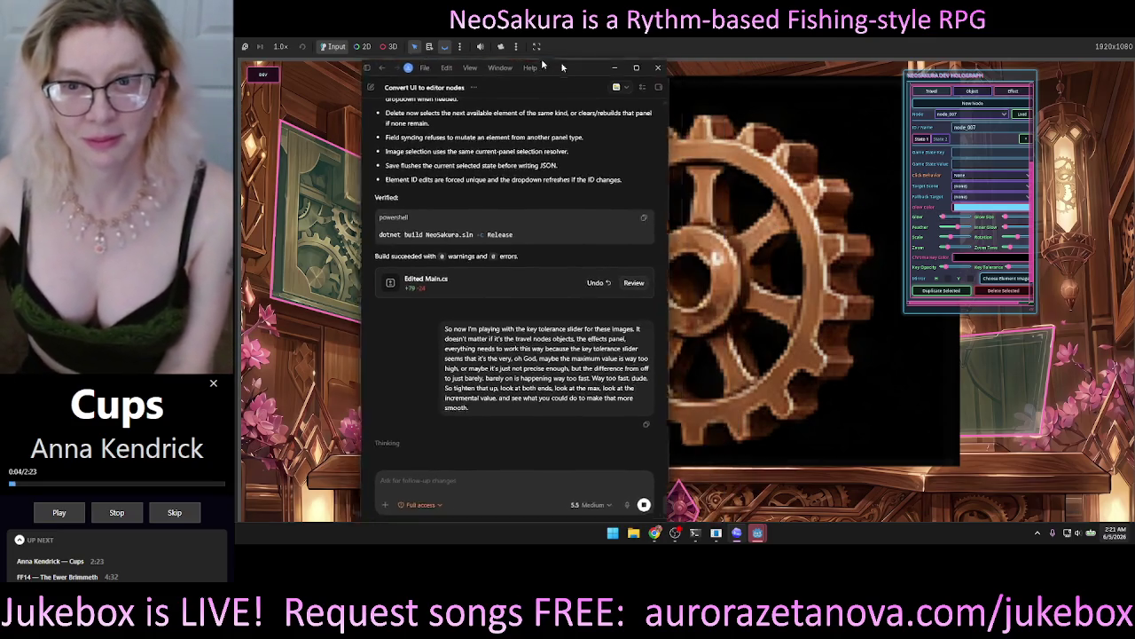
pyautogui.click(1084, 88)
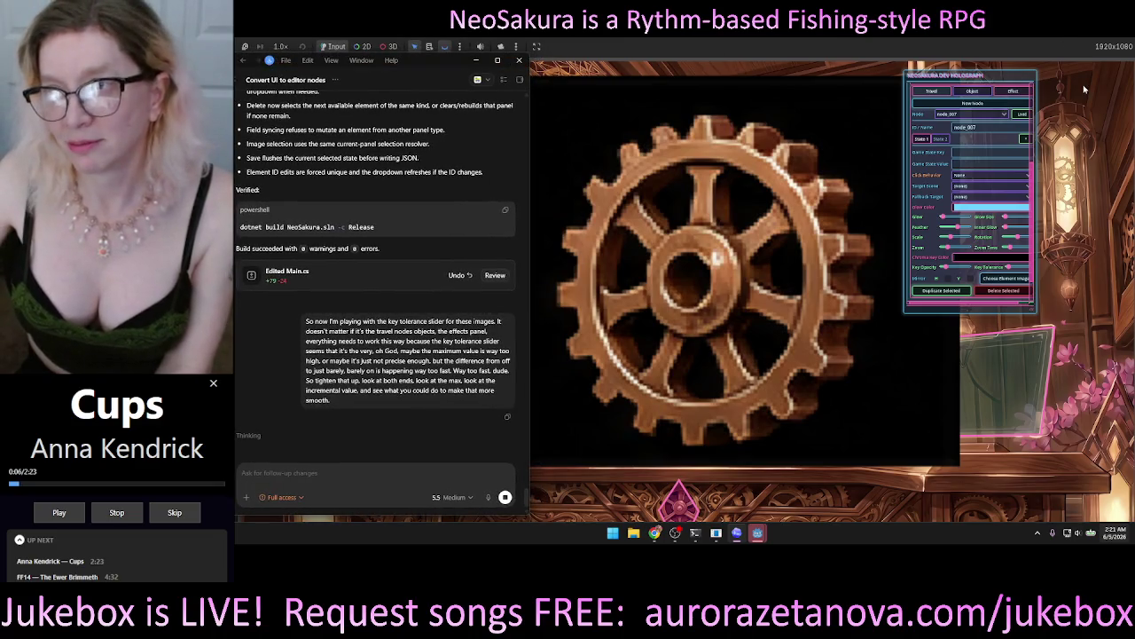
pyautogui.click(1011, 76)
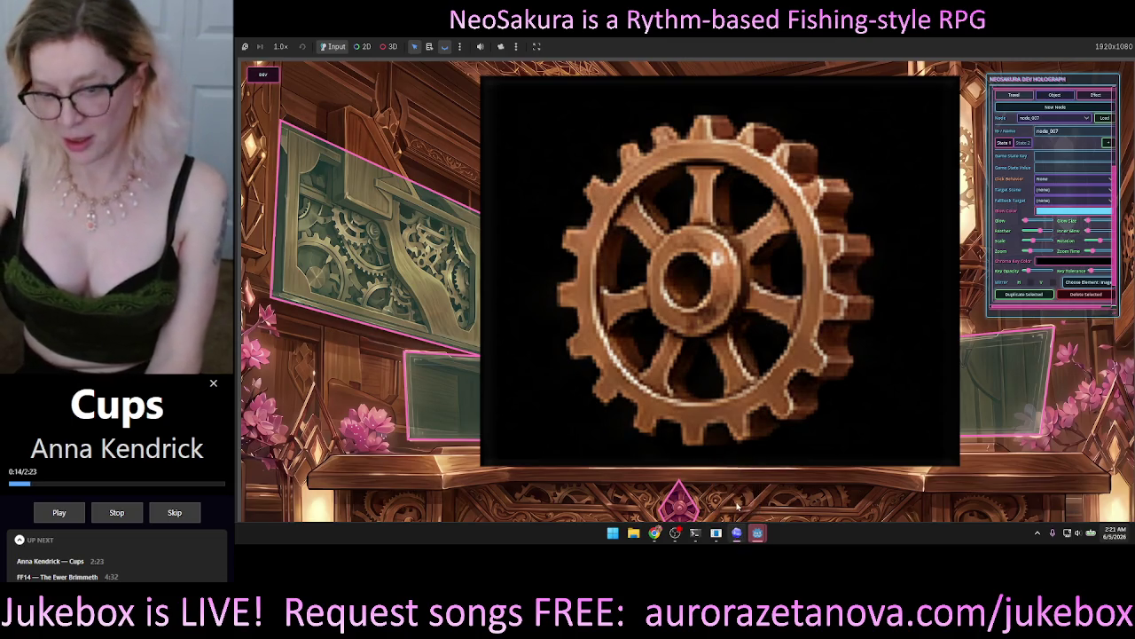
pyautogui.click(737, 533)
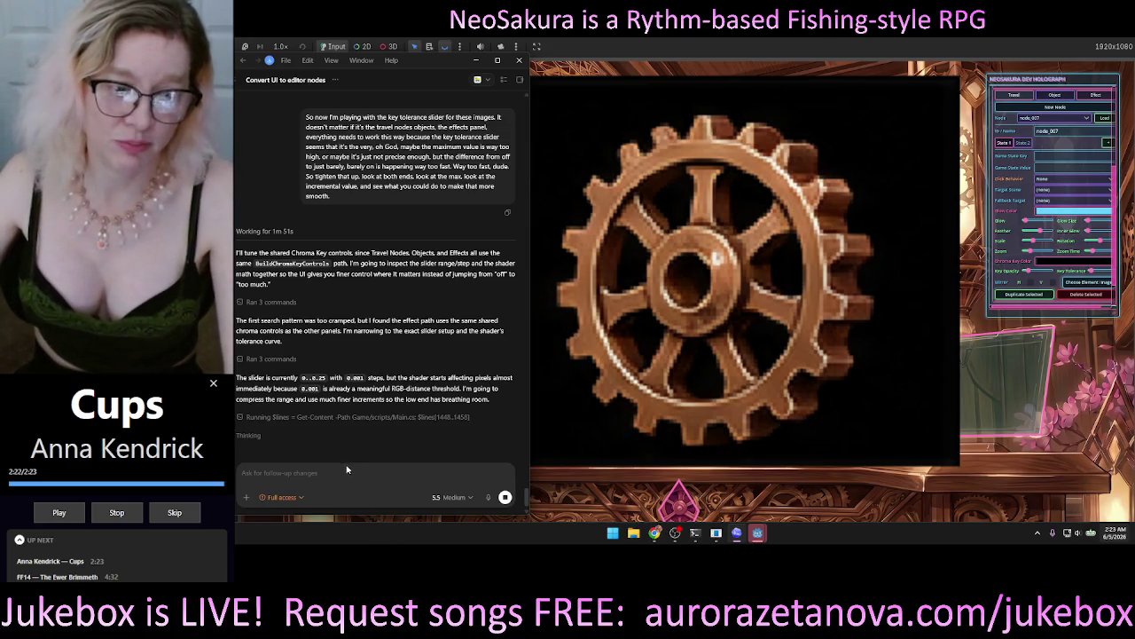
# Step: Close the running game, let Codex finish the 0–0.08 range with 0.0001 steps, then close Codex
pyautogui.click(284, 477)
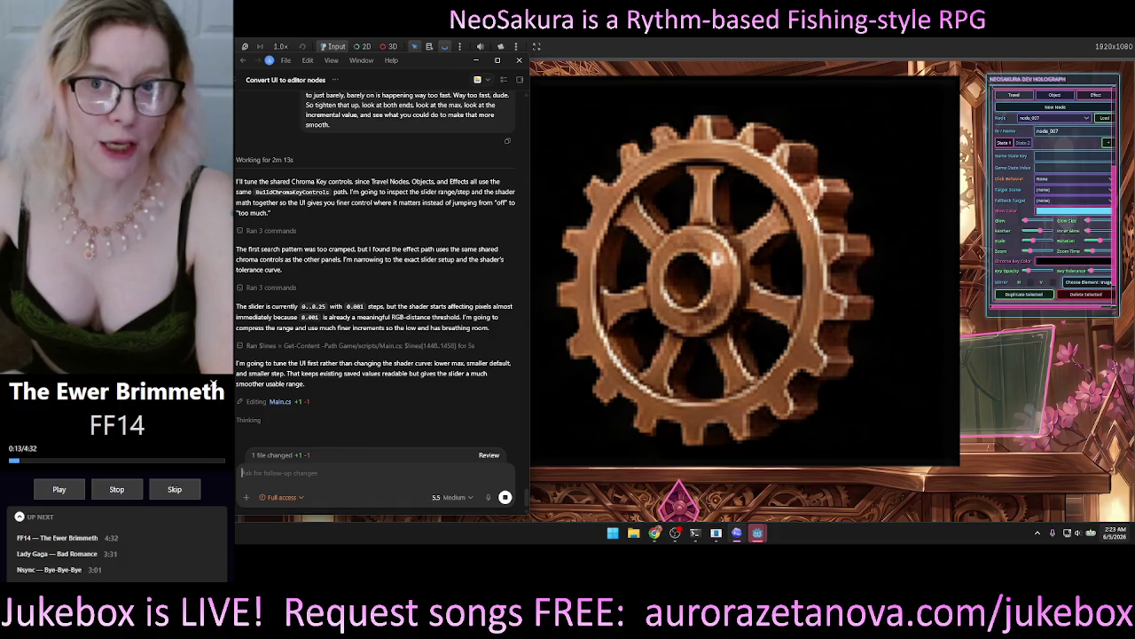
pyautogui.click(809, 220)
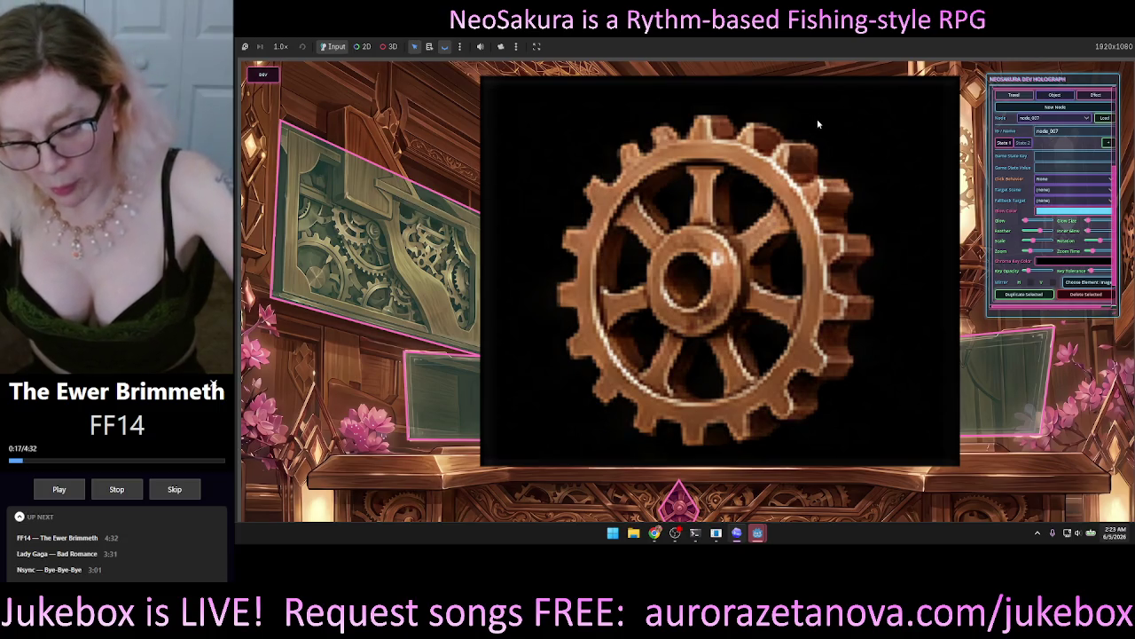
pyautogui.hotkey('alt', 'F4')
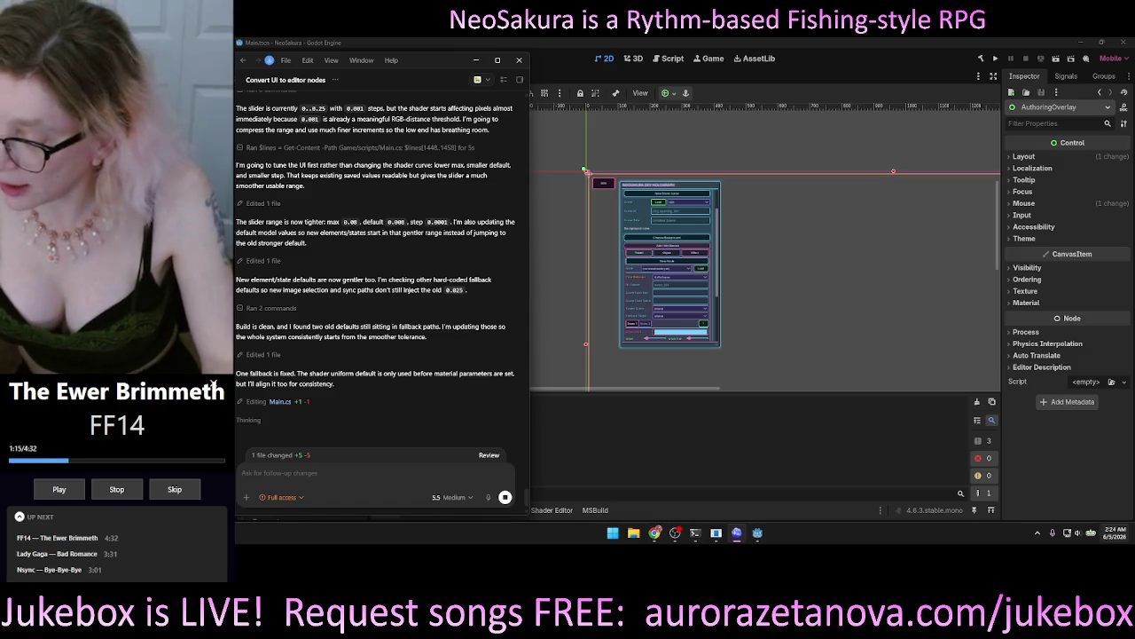
pyautogui.click(321, 477)
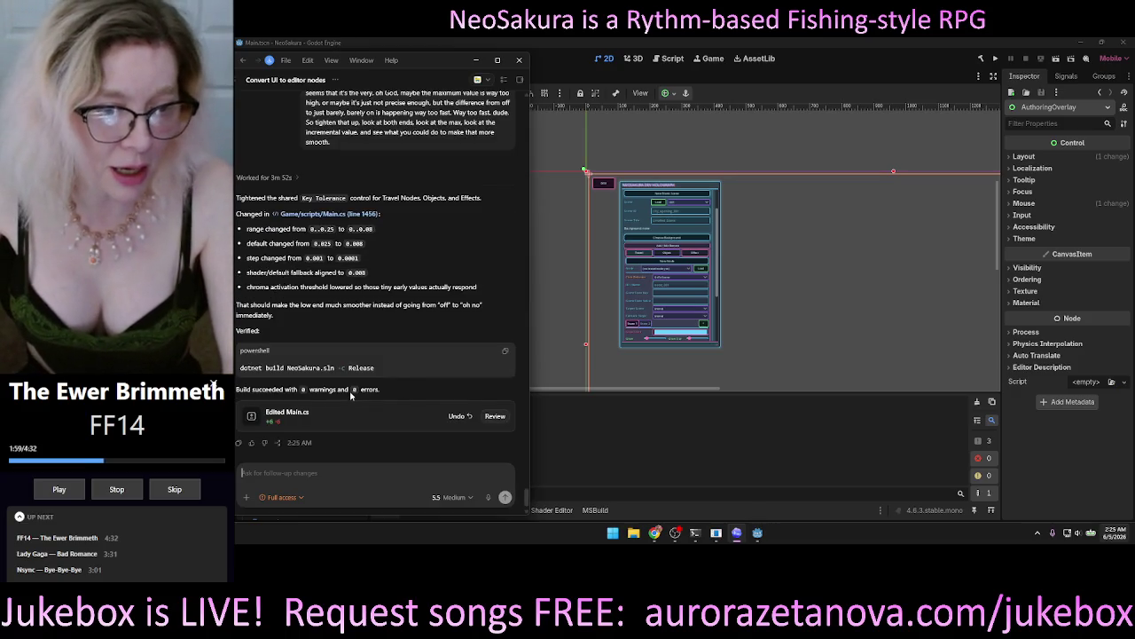
pyautogui.click(856, 61)
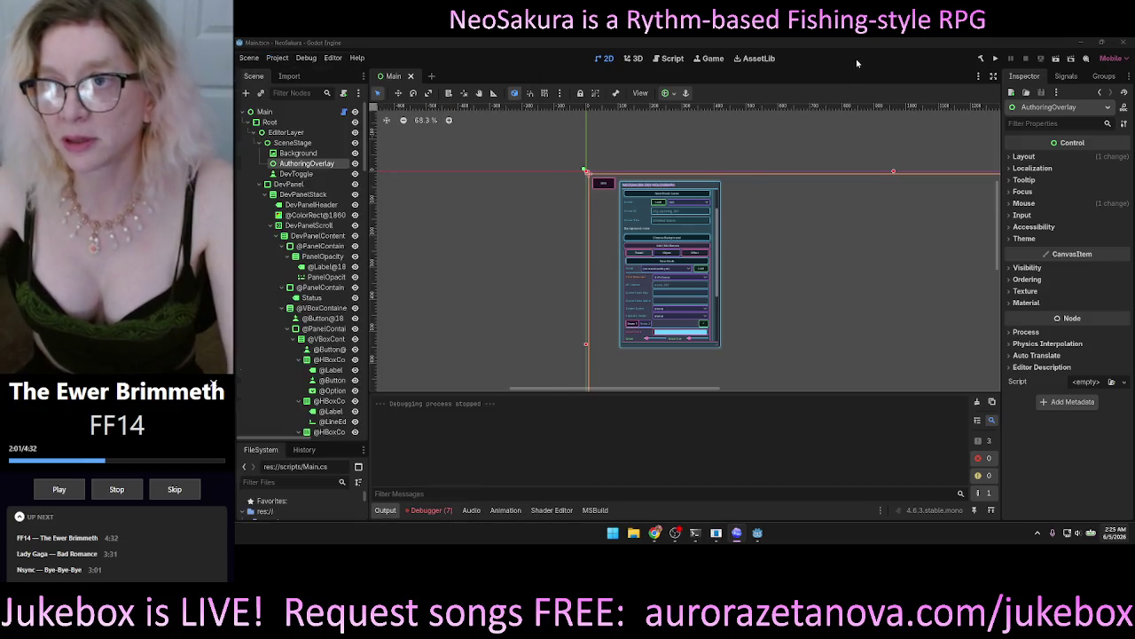
# Step: Run the game and open the dev holograph with its Scene Editor section expanded
pyautogui.click(995, 58)
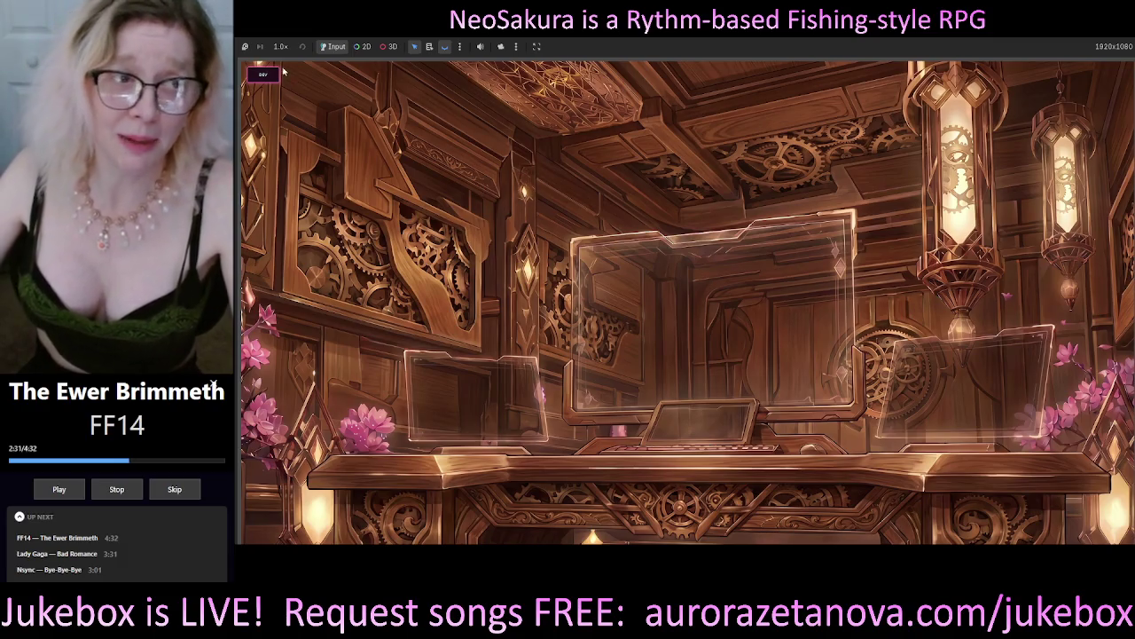
pyautogui.click(263, 75)
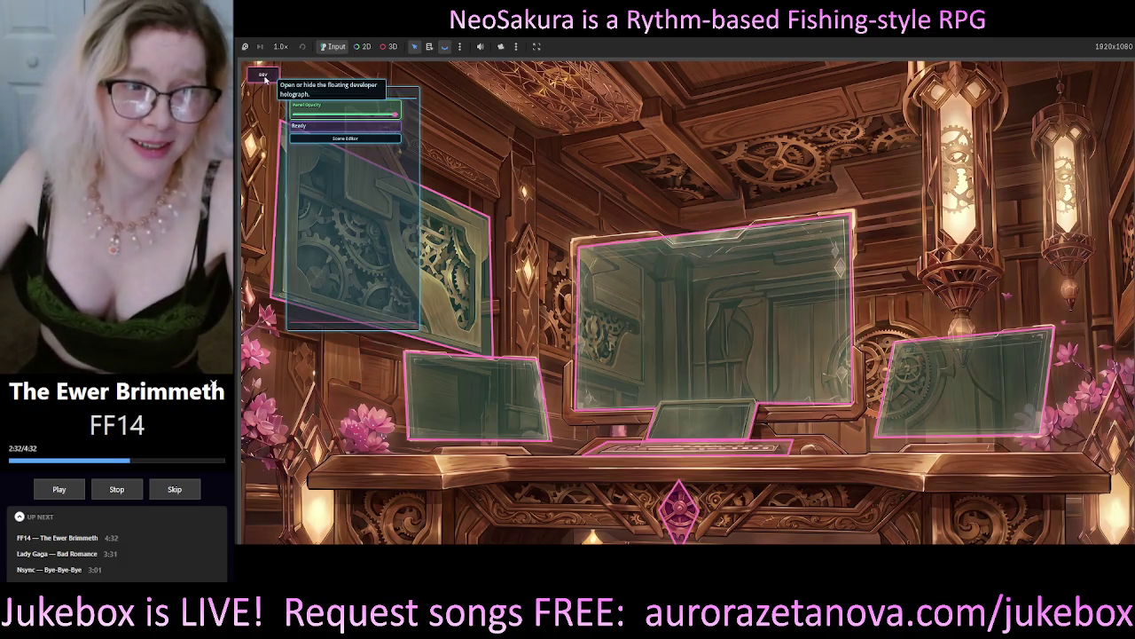
pyautogui.click(340, 142)
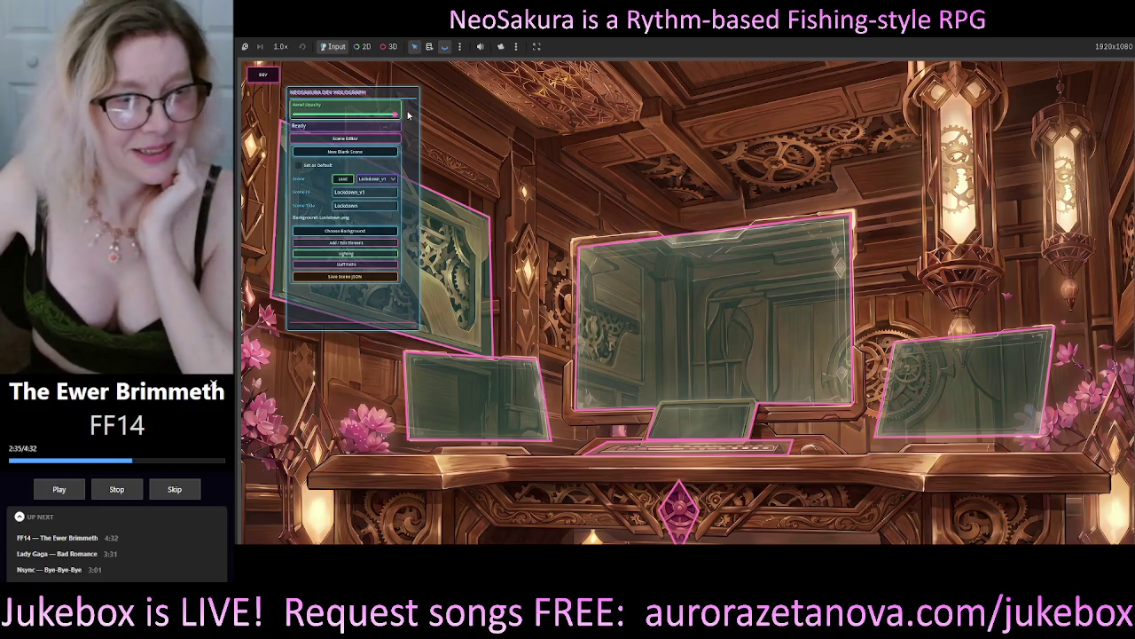
pyautogui.moveTo(408, 96)
pyautogui.mouseDown()
pyautogui.moveTo(646, 97)
pyautogui.moveTo(631, 97)
pyautogui.mouseUp()
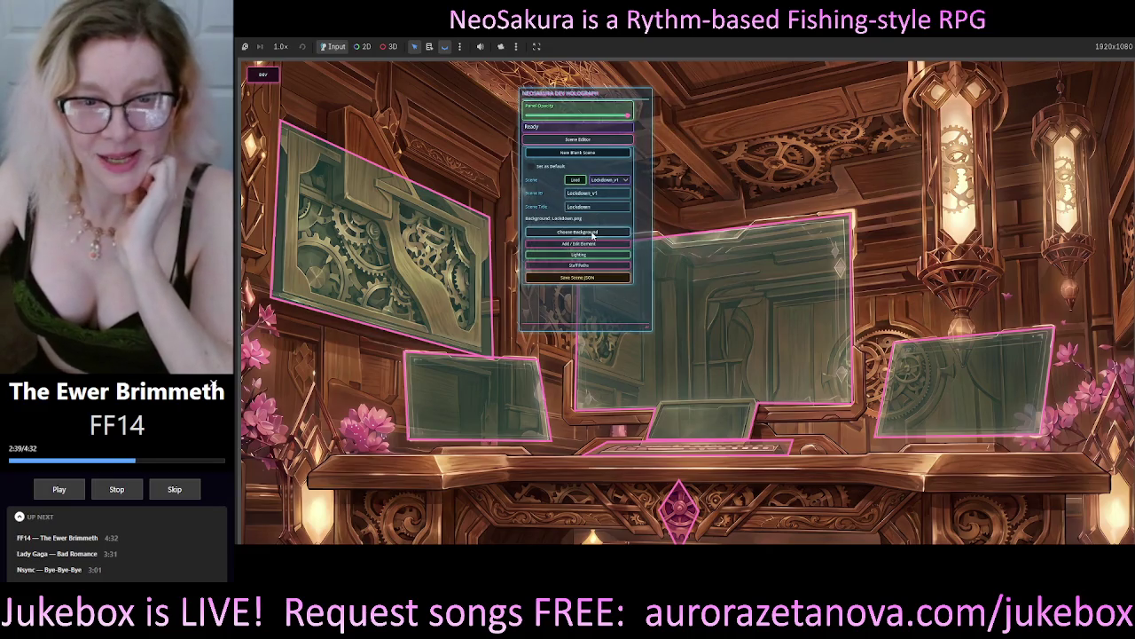
# Step: Load travel node node_007 into the enlarged Add / Edit Element editor
pyautogui.click(592, 244)
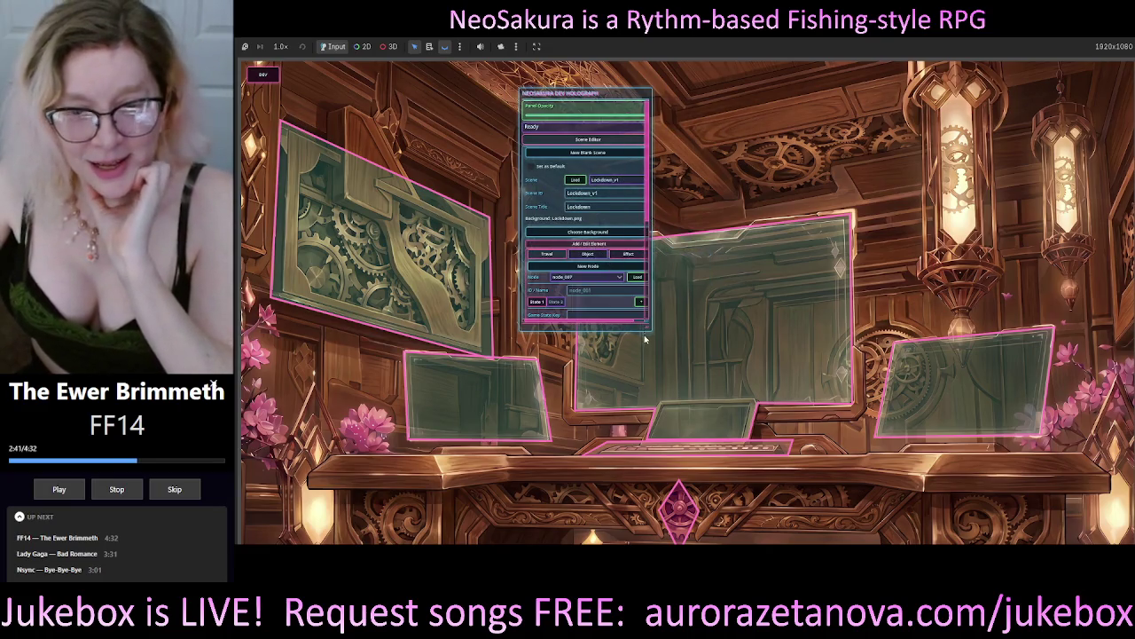
pyautogui.moveTo(649, 330); pyautogui.dragTo(692, 450)
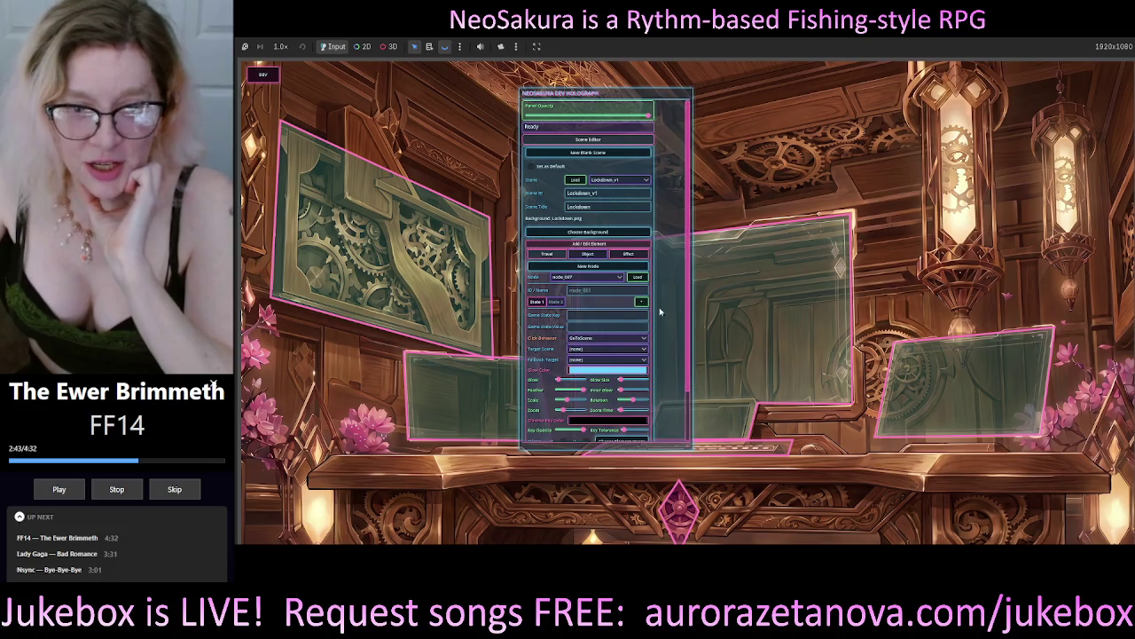
pyautogui.click(642, 277)
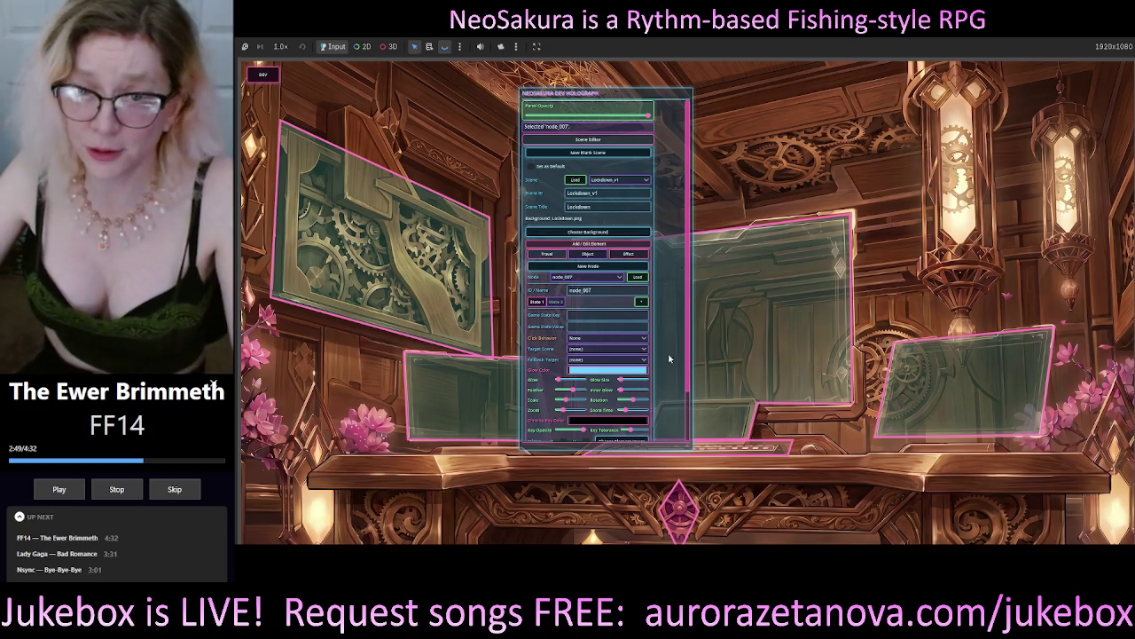
pyautogui.scroll(-2, 689, 326)
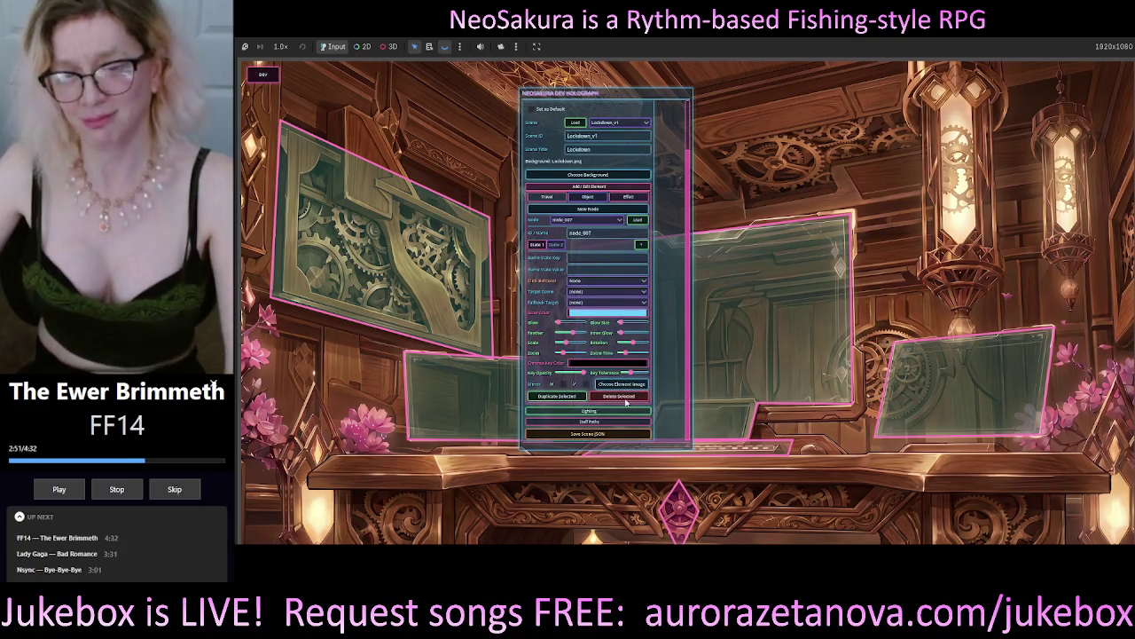
# Step: Set node_007's element image to res://assets/UI/Neo_UI_Cog_02.png
pyautogui.click(627, 386)
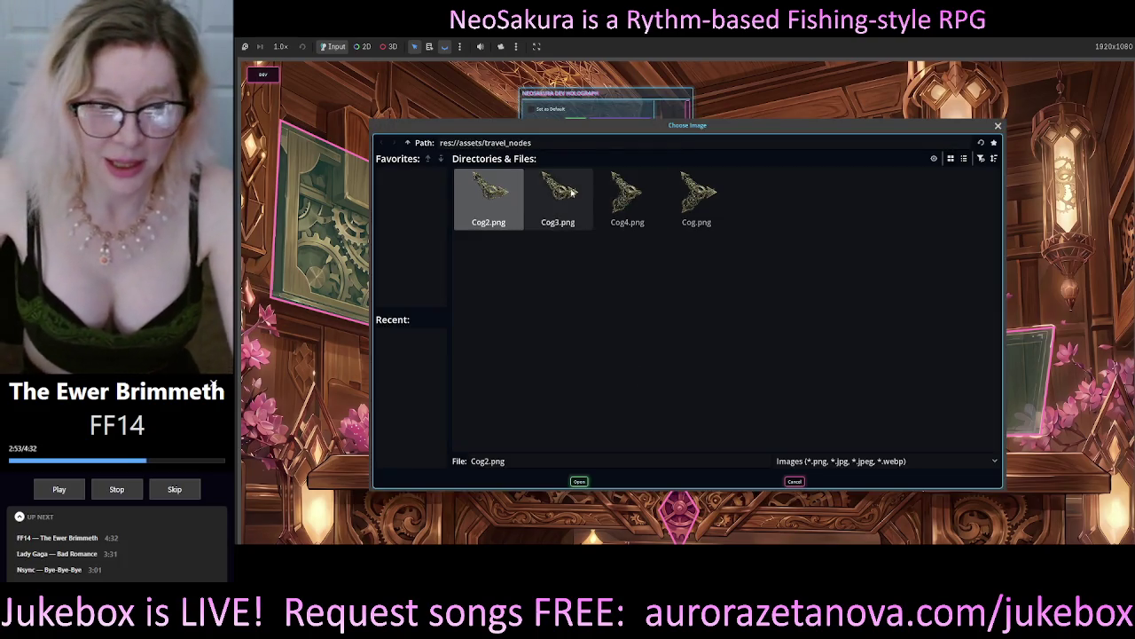
pyautogui.click(407, 143)
pyautogui.doubleClick(752, 199)
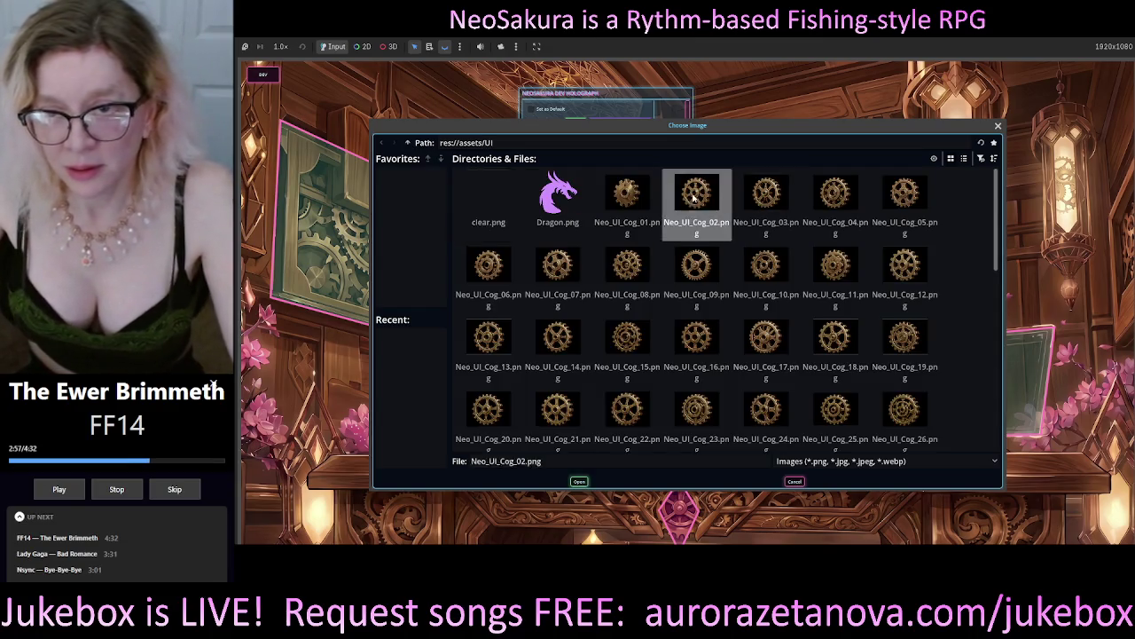
pyautogui.doubleClick(690, 200)
# Step: Position the cog above the left-hand screen of the workshop
pyautogui.moveTo(748, 378)
pyautogui.mouseDown()
pyautogui.moveTo(715, 326)
pyautogui.moveTo(781, 303)
pyautogui.moveTo(730, 258)
pyautogui.moveTo(801, 256)
pyautogui.moveTo(462, 237)
pyautogui.moveTo(381, 369)
pyautogui.moveTo(327, 382)
pyautogui.moveTo(441, 291)
pyautogui.mouseUp()
pyautogui.moveTo(603, 101); pyautogui.dragTo(801, 128)
pyautogui.moveTo(444, 298)
pyautogui.mouseDown()
pyautogui.moveTo(519, 242)
pyautogui.moveTo(494, 233)
pyautogui.mouseUp()
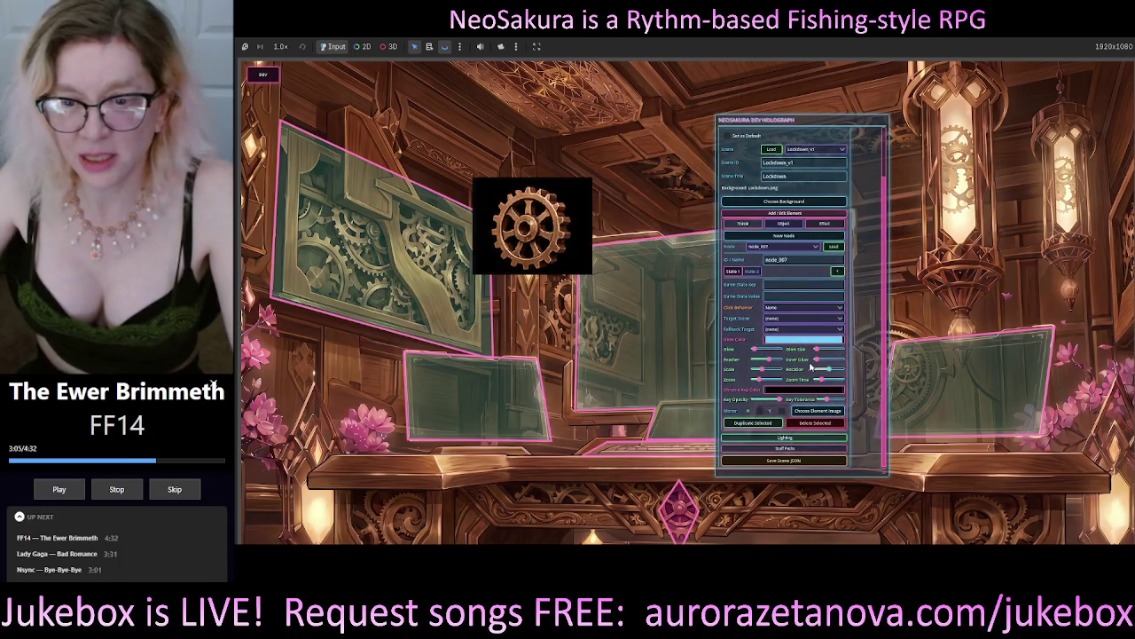
# Step: Enlarge the cog and key out its black backdrop, fine-tuning Key Tolerance
pyautogui.moveTo(762, 375); pyautogui.dragTo(783, 377)
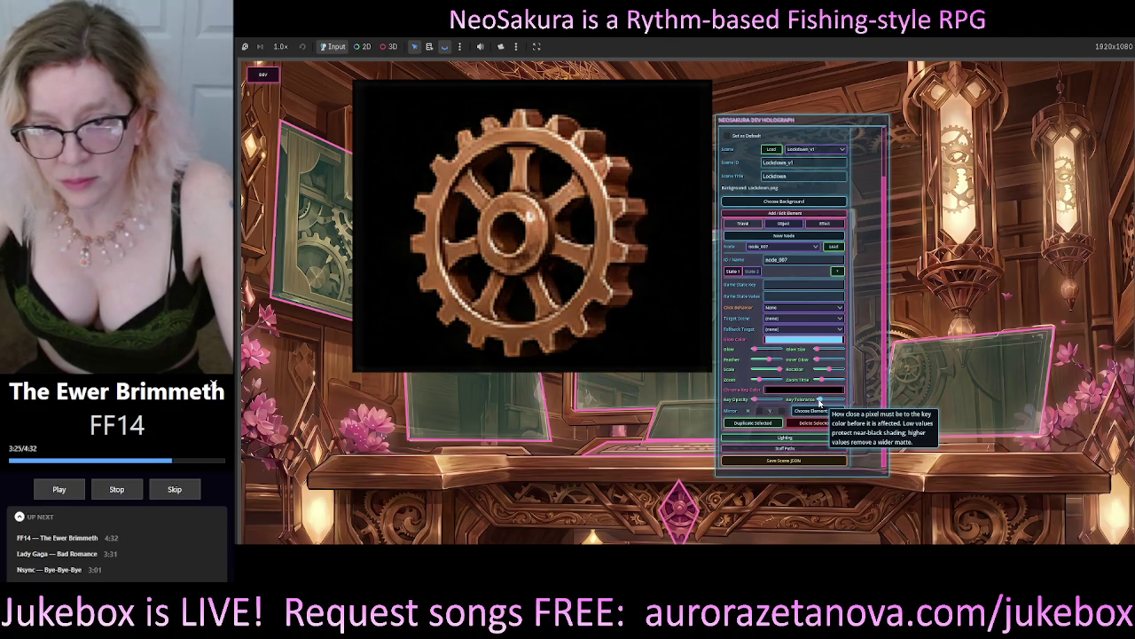
pyautogui.click(820, 402)
pyautogui.click(820, 402)
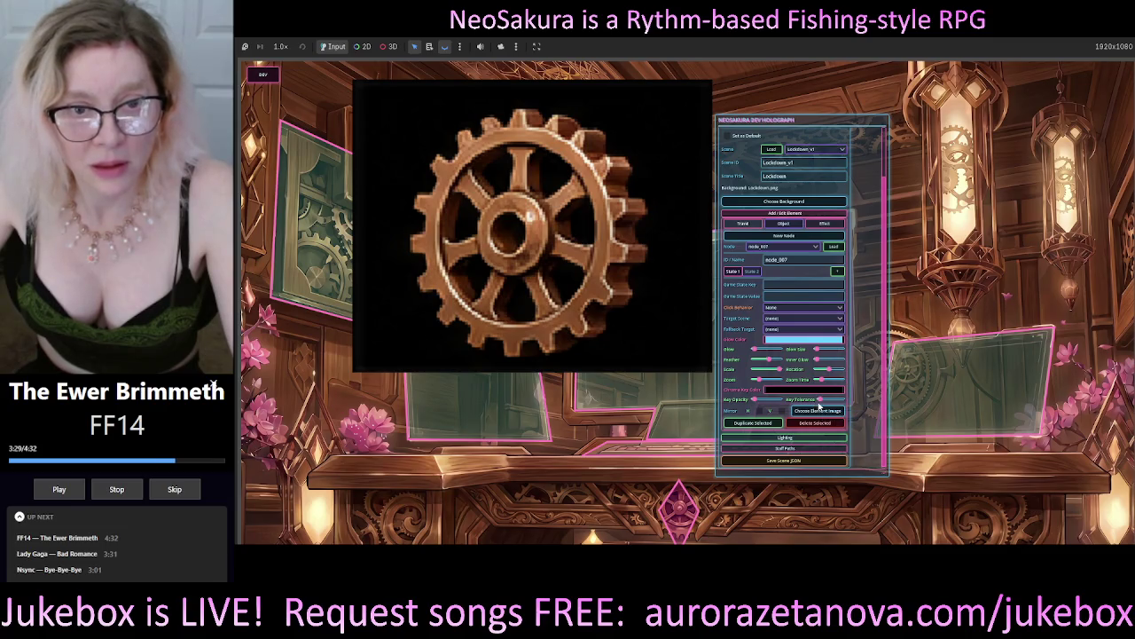
pyautogui.click(820, 403)
pyautogui.moveTo(821, 404); pyautogui.dragTo(825, 406)
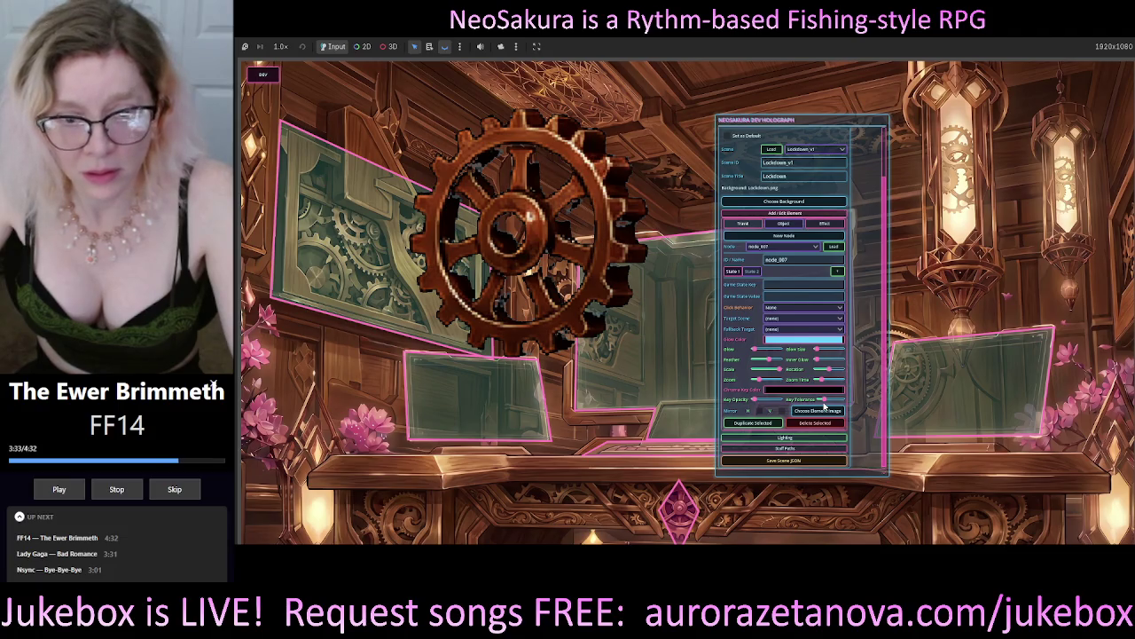
pyautogui.moveTo(754, 120)
pyautogui.mouseDown()
pyautogui.moveTo(856, 117)
pyautogui.moveTo(819, 116)
pyautogui.mouseUp()
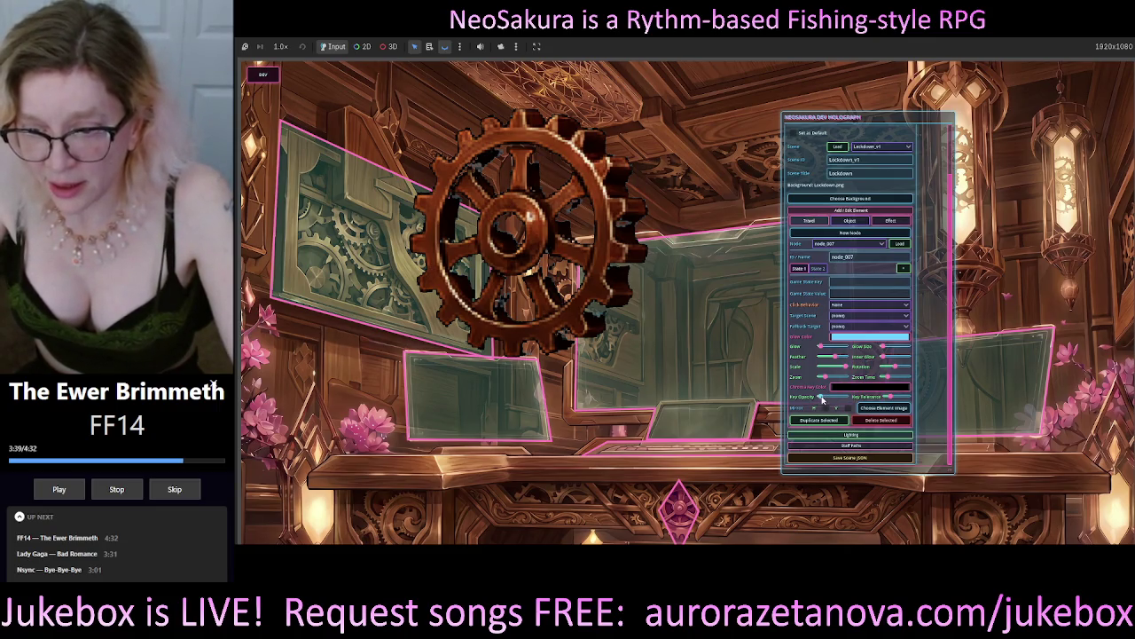
# Step: Raise Key Opacity, reduce Feather, and shrink the cog's Scale
pyautogui.moveTo(821, 398)
pyautogui.mouseDown()
pyautogui.moveTo(835, 399)
pyautogui.moveTo(821, 398)
pyautogui.mouseUp()
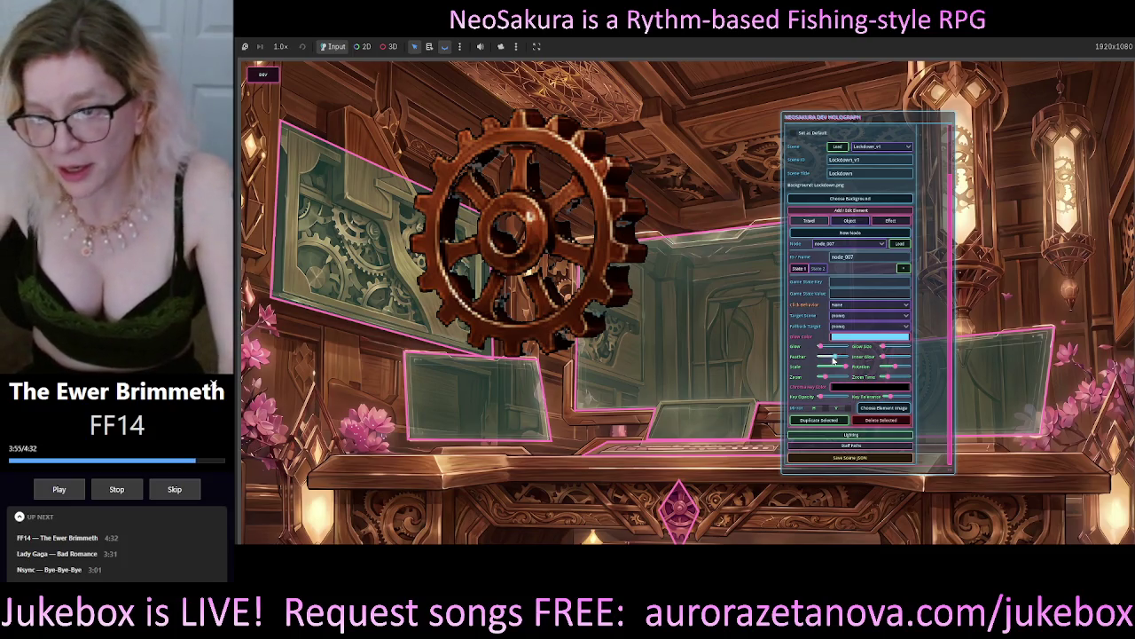
pyautogui.moveTo(825, 365)
pyautogui.mouseDown()
pyautogui.moveTo(853, 371)
pyautogui.moveTo(823, 358)
pyautogui.moveTo(834, 362)
pyautogui.mouseUp()
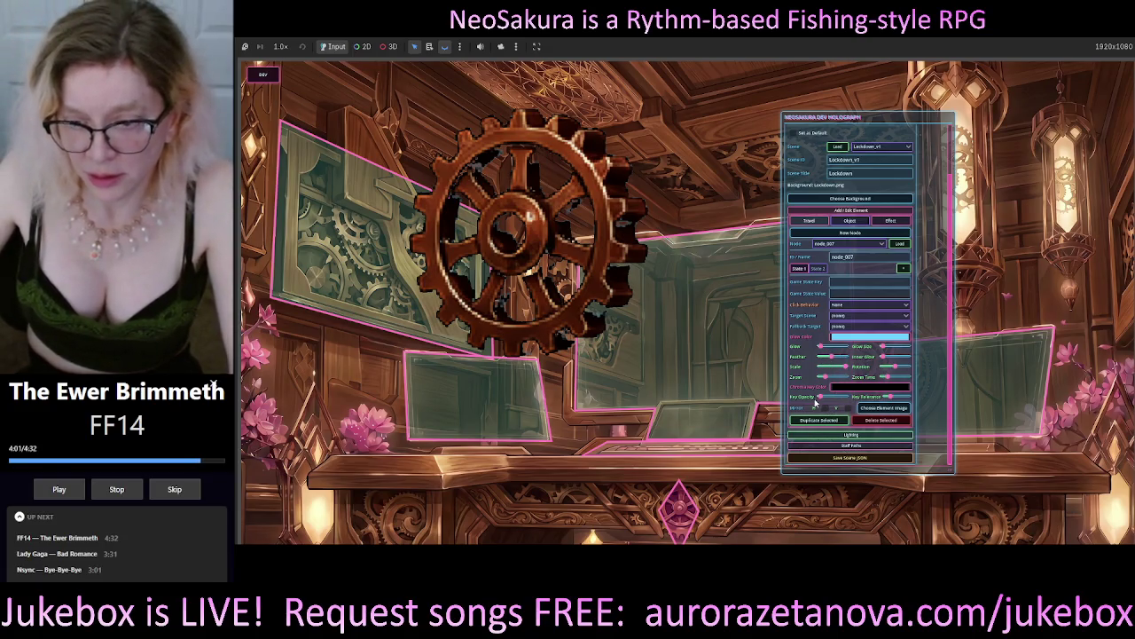
pyautogui.moveTo(847, 366); pyautogui.dragTo(824, 366)
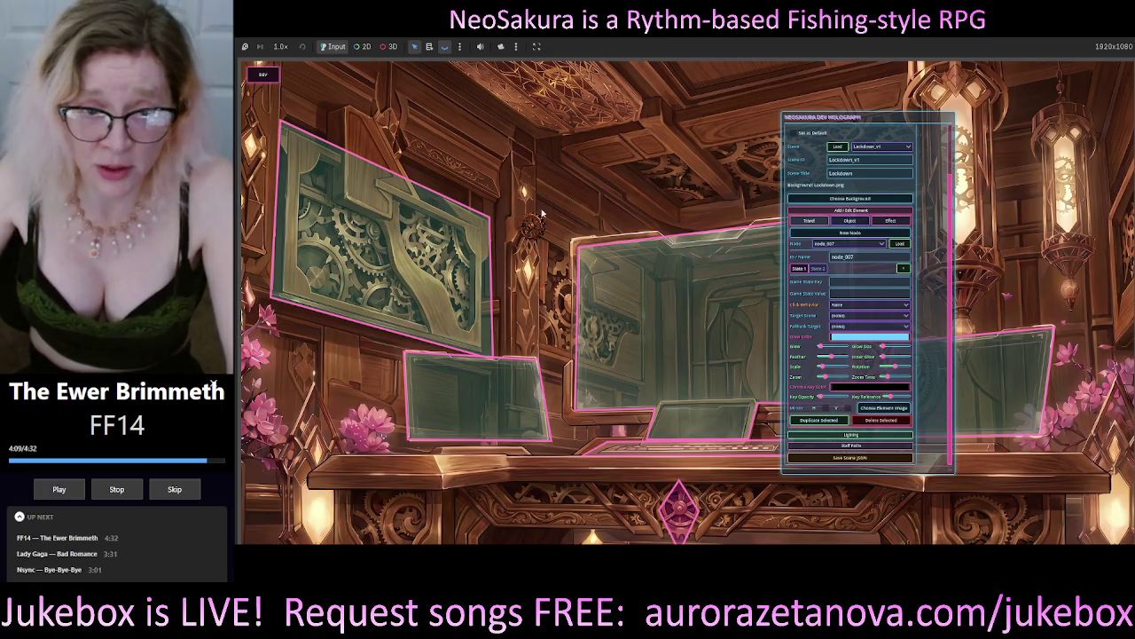
# Step: Drag the tiny cog down-left to sit near the left-hand glass screen
pyautogui.moveTo(537, 229)
pyautogui.mouseDown()
pyautogui.moveTo(527, 259)
pyautogui.moveTo(324, 356)
pyautogui.moveTo(322, 381)
pyautogui.moveTo(390, 505)
pyautogui.moveTo(414, 527)
pyautogui.moveTo(419, 519)
pyautogui.moveTo(374, 487)
pyautogui.moveTo(351, 497)
pyautogui.moveTo(342, 459)
pyautogui.moveTo(414, 524)
pyautogui.mouseUp()
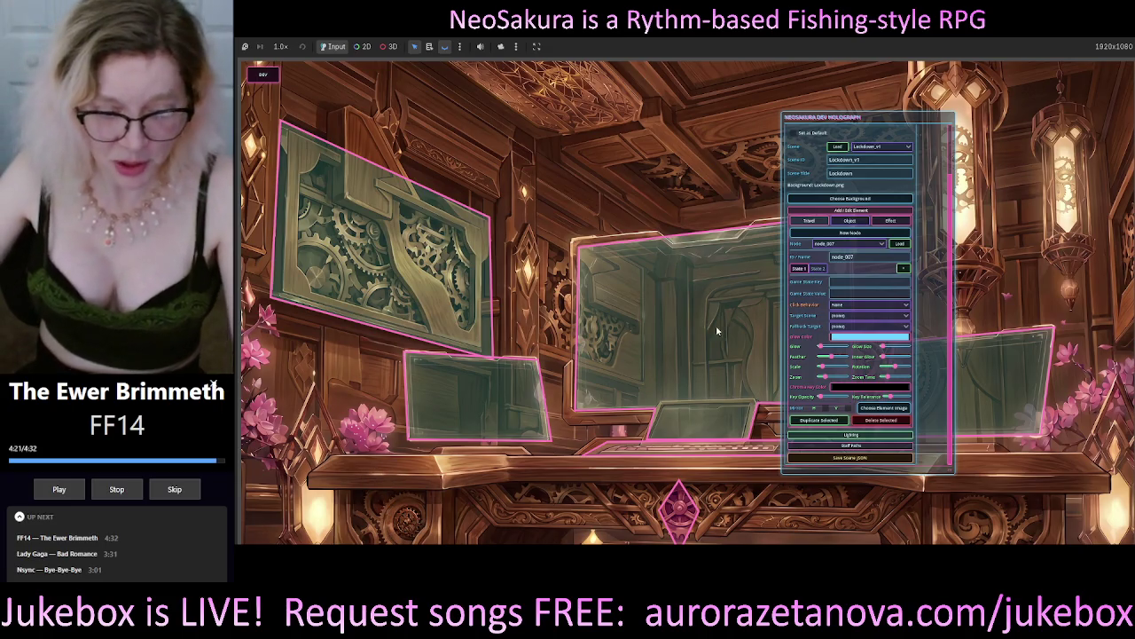